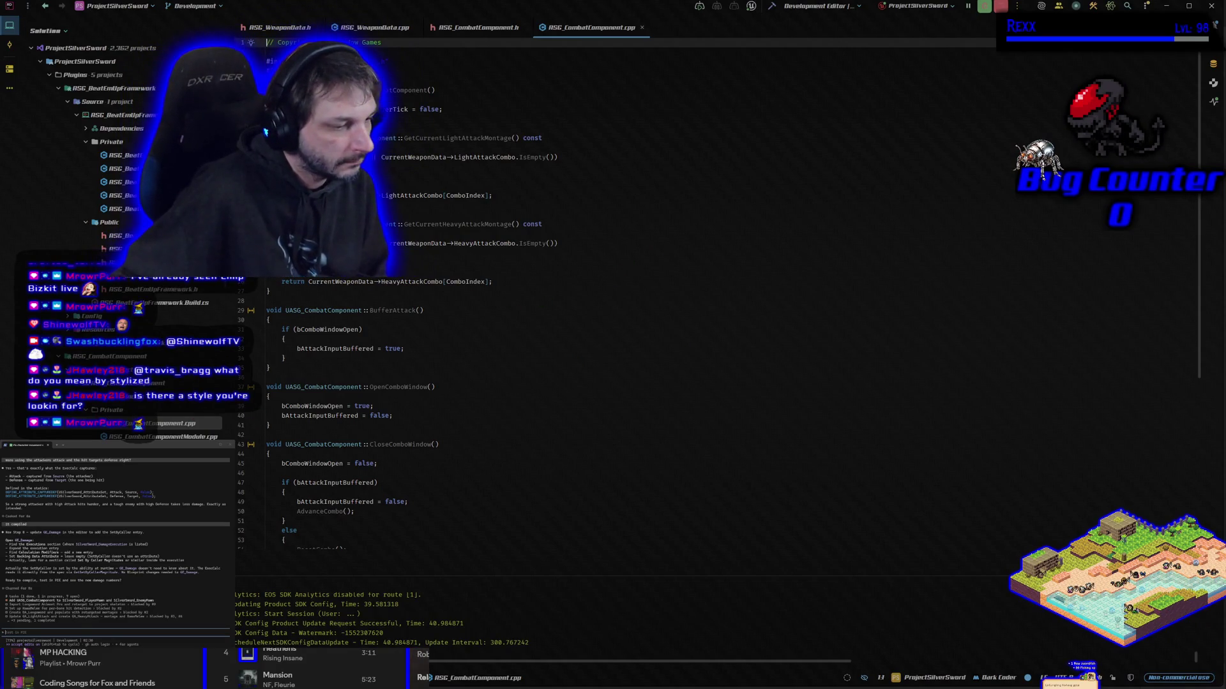
# - Switch from Rider to the Unreal Editor and open the Content Drawer to reach GE_Damage
pyautogui.hotkey('alt', 'Tab')
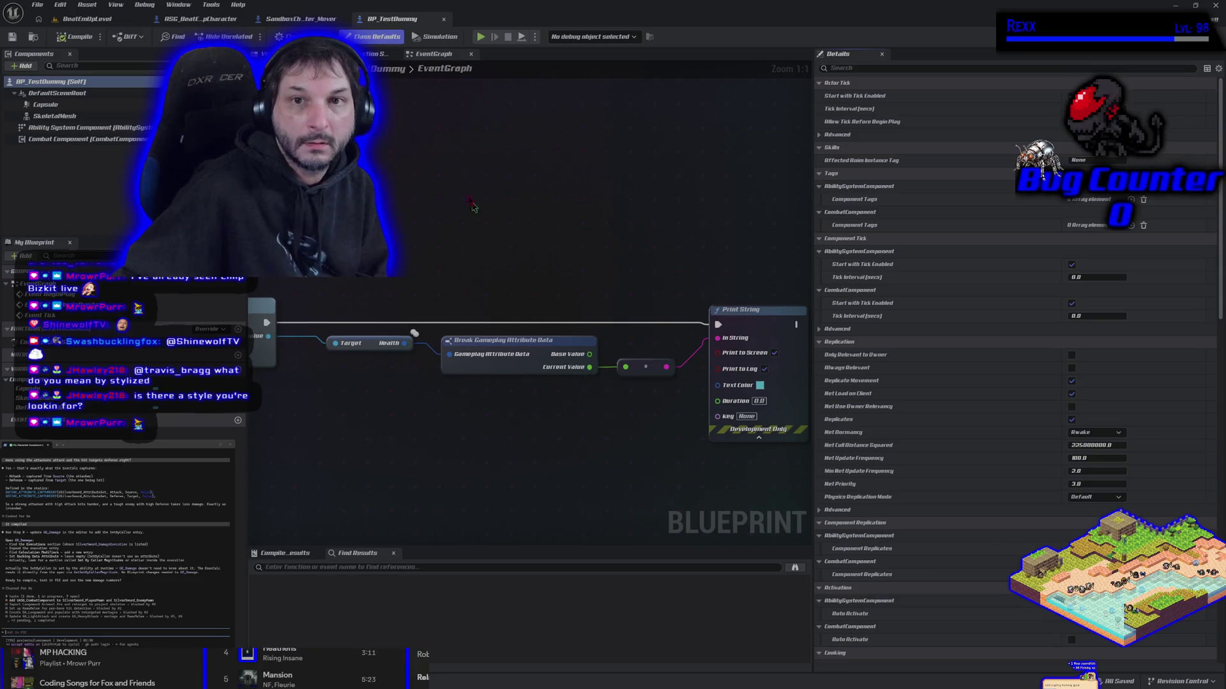
pyautogui.hotkey('ctrl', 'space')
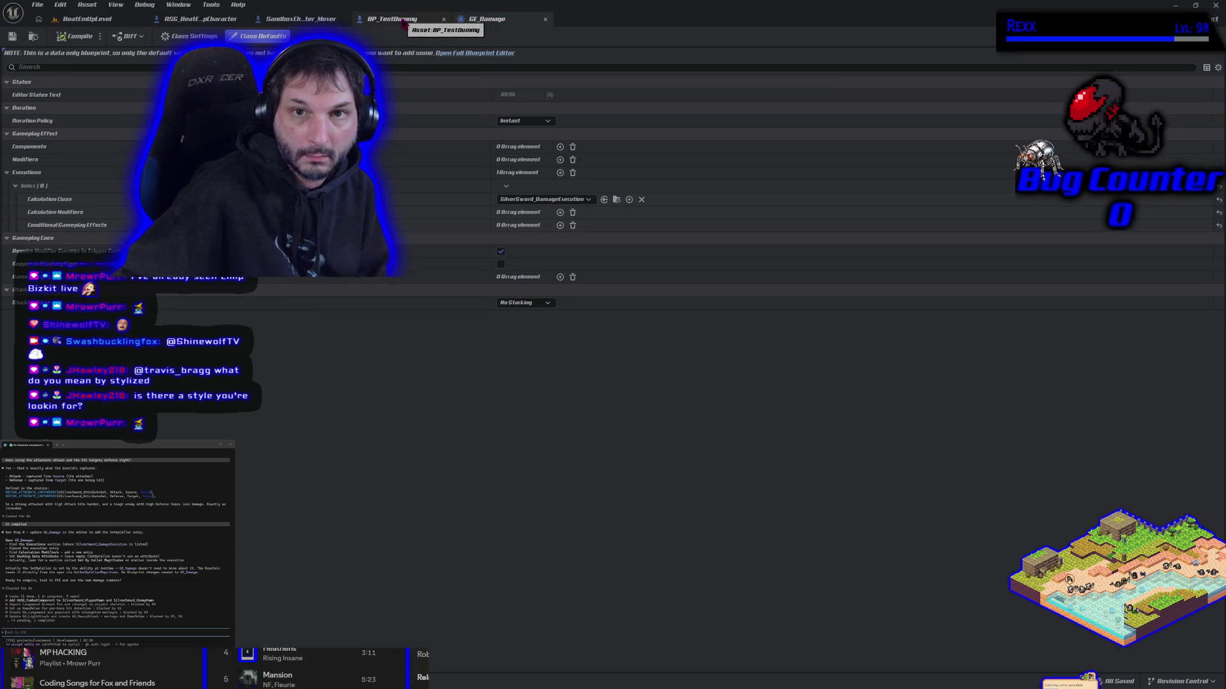
# - Close the BP_TestDummy, Sandbox and character editors, and add a calculation modifier to GE_Damage's execution
pyautogui.click(444, 19)
pyautogui.click(342, 19)
pyautogui.click(241, 19)
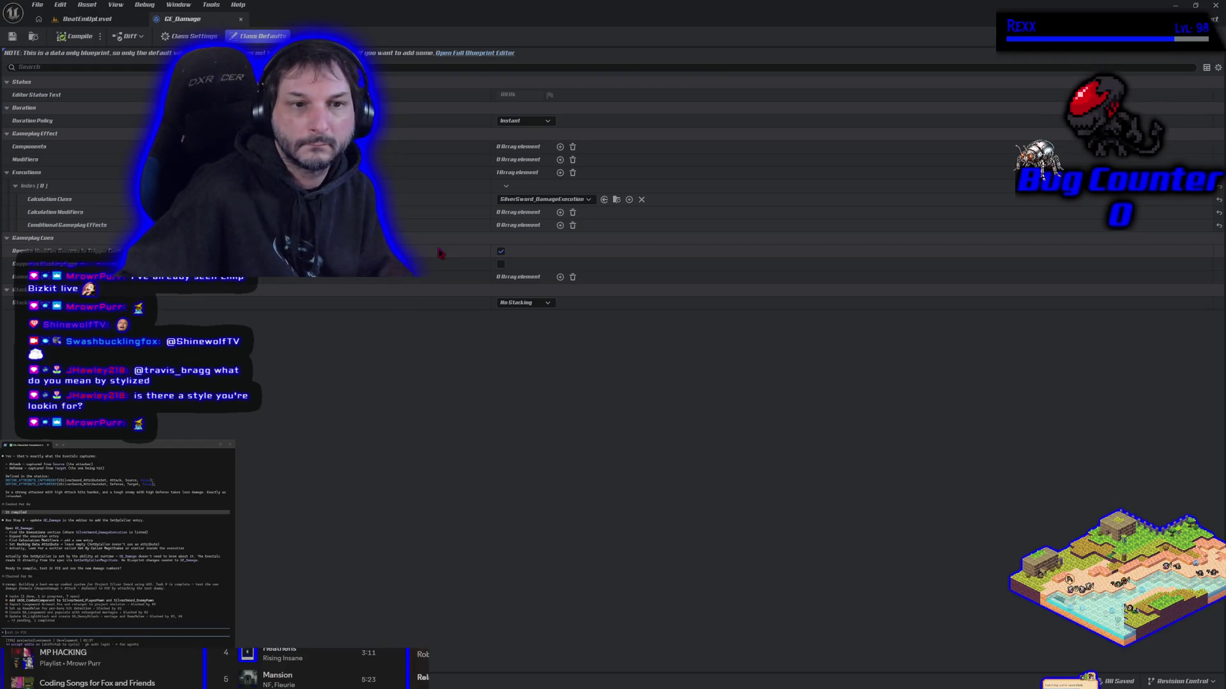
pyautogui.click(560, 213)
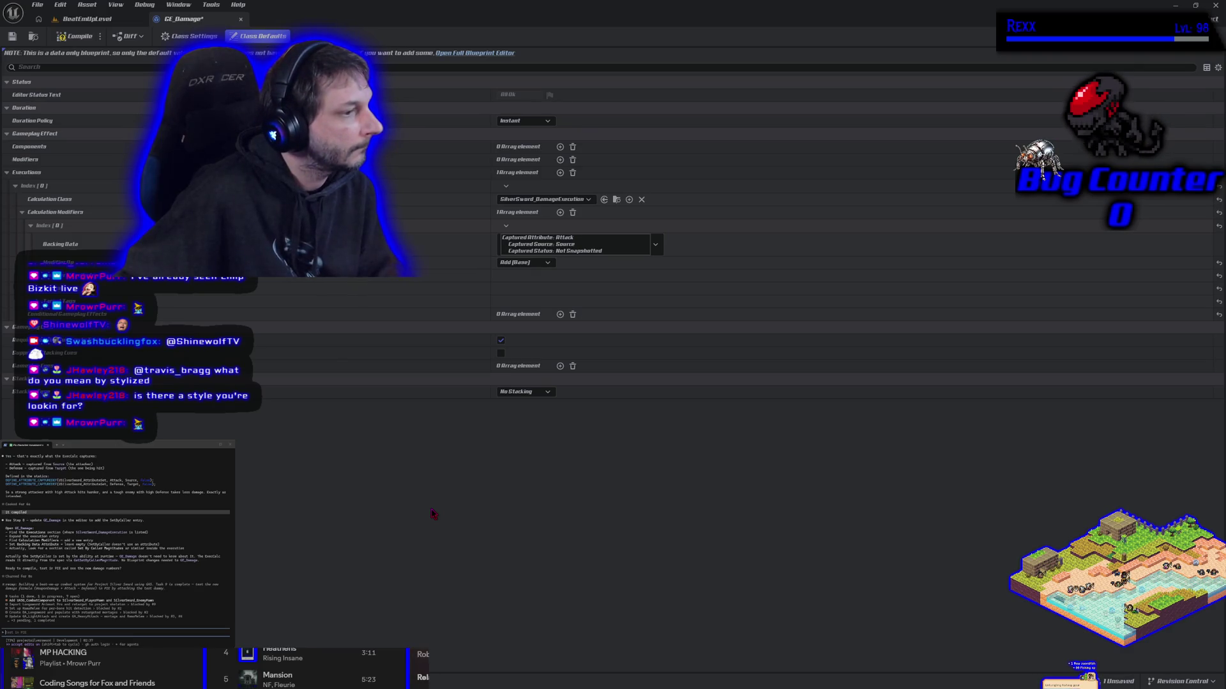
# - Try source Attack as backing data, then remove all calculation modifiers and save GE_Damage
pyautogui.click(546, 253)
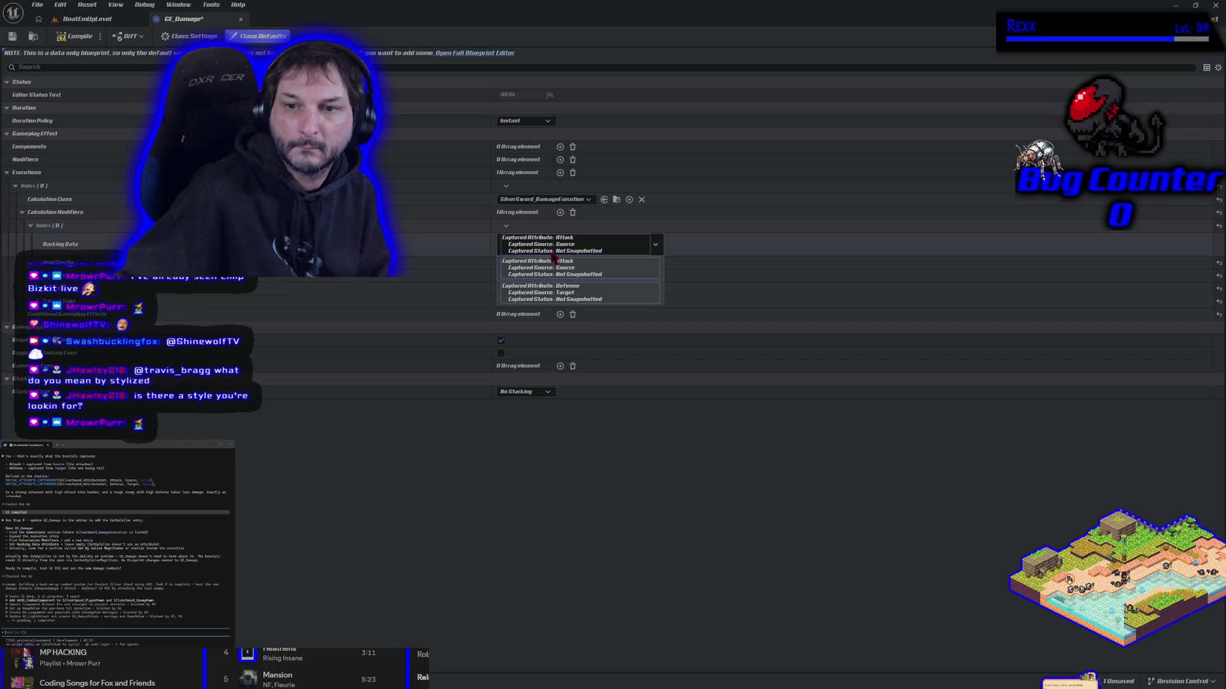
pyautogui.click(554, 261)
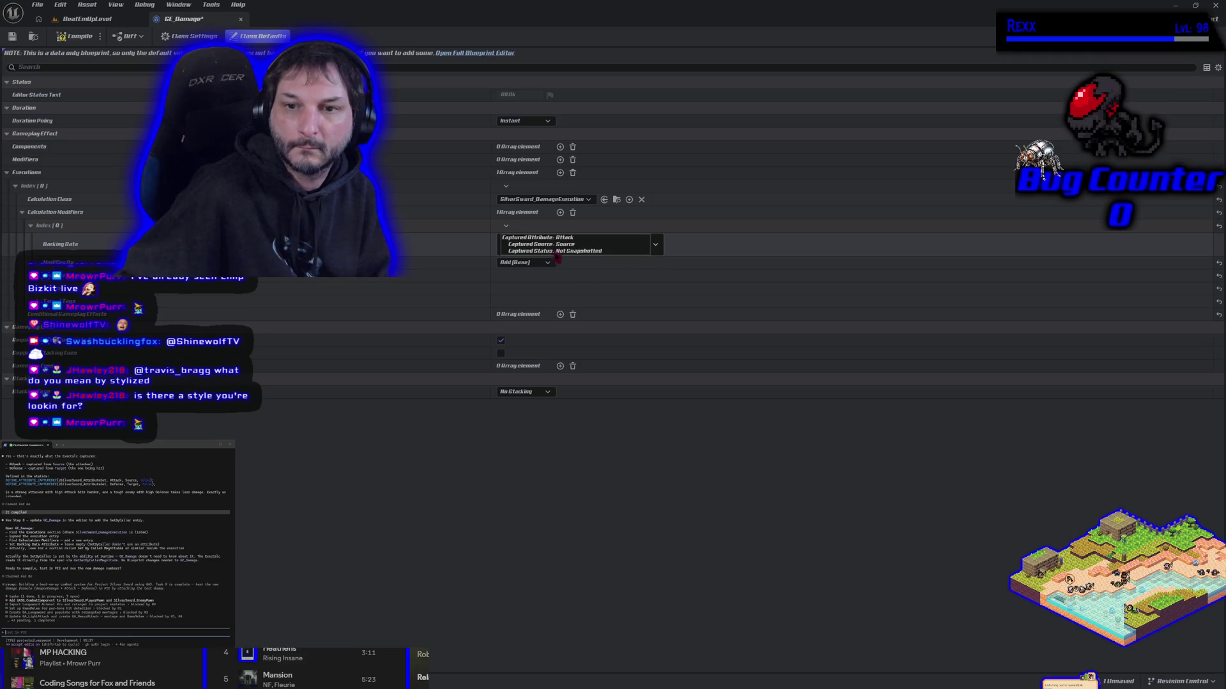
pyautogui.click(658, 252)
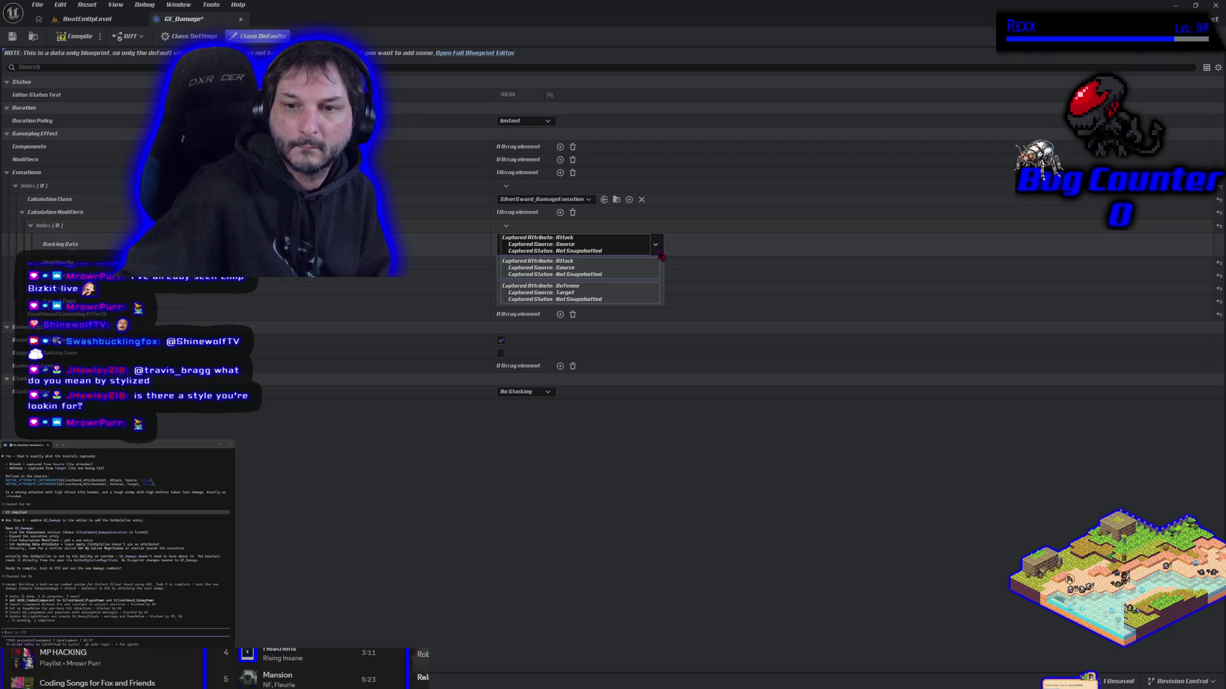
pyautogui.click(565, 249)
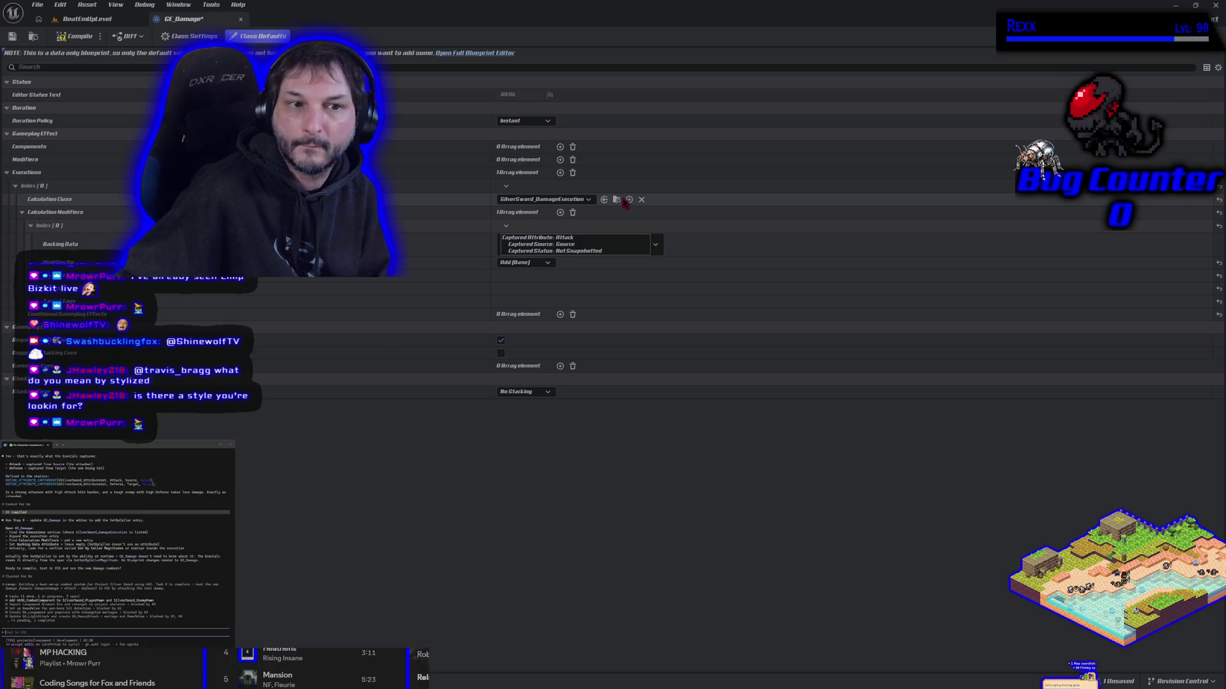
pyautogui.click(573, 213)
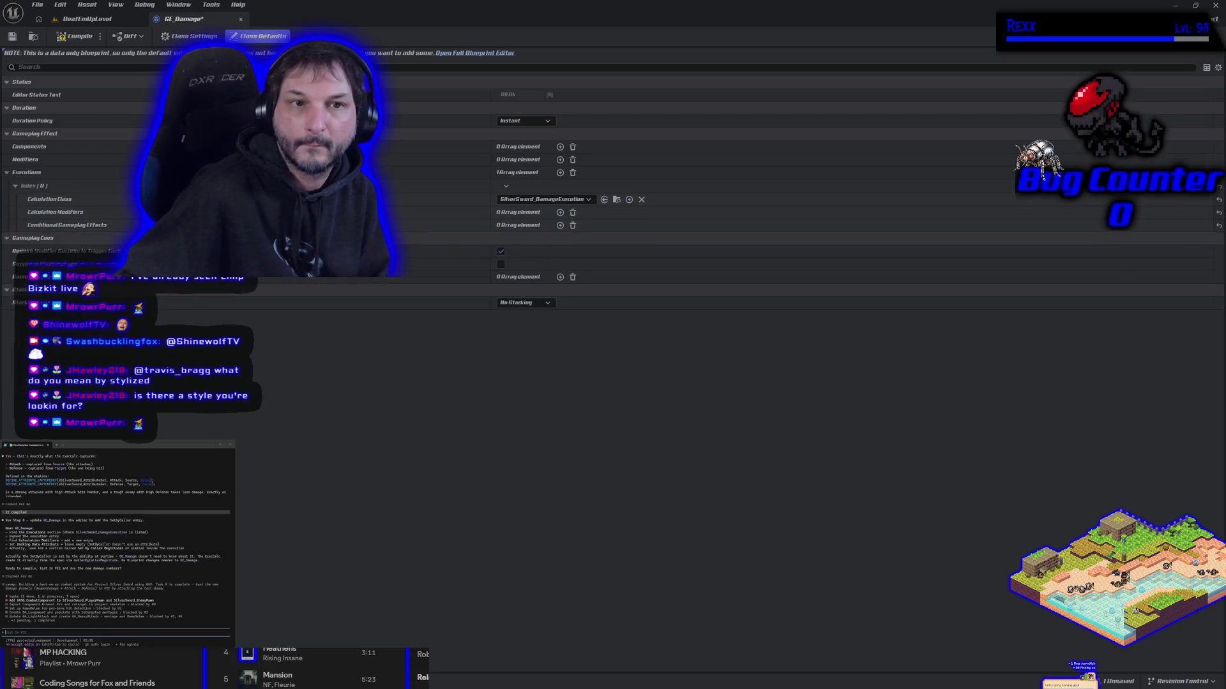
pyautogui.click(12, 37)
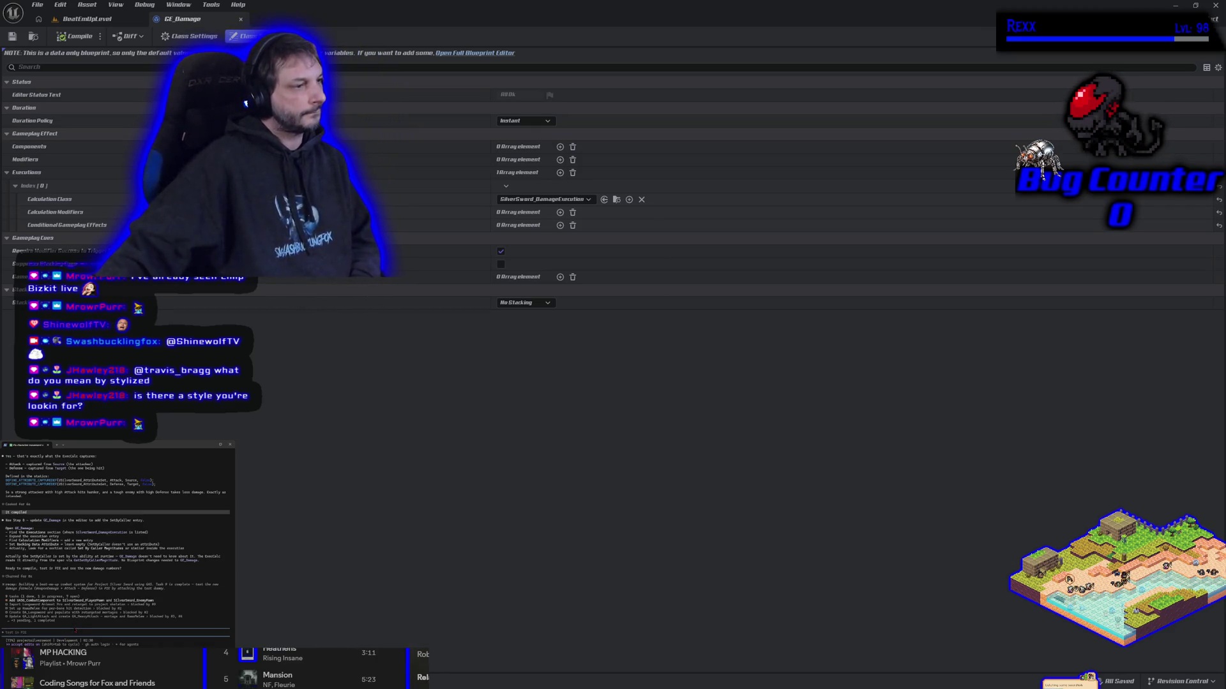
# - Return to BeatEmUpLevel and play-test it, attacking the dummy once before stopping
pyautogui.click(106, 21)
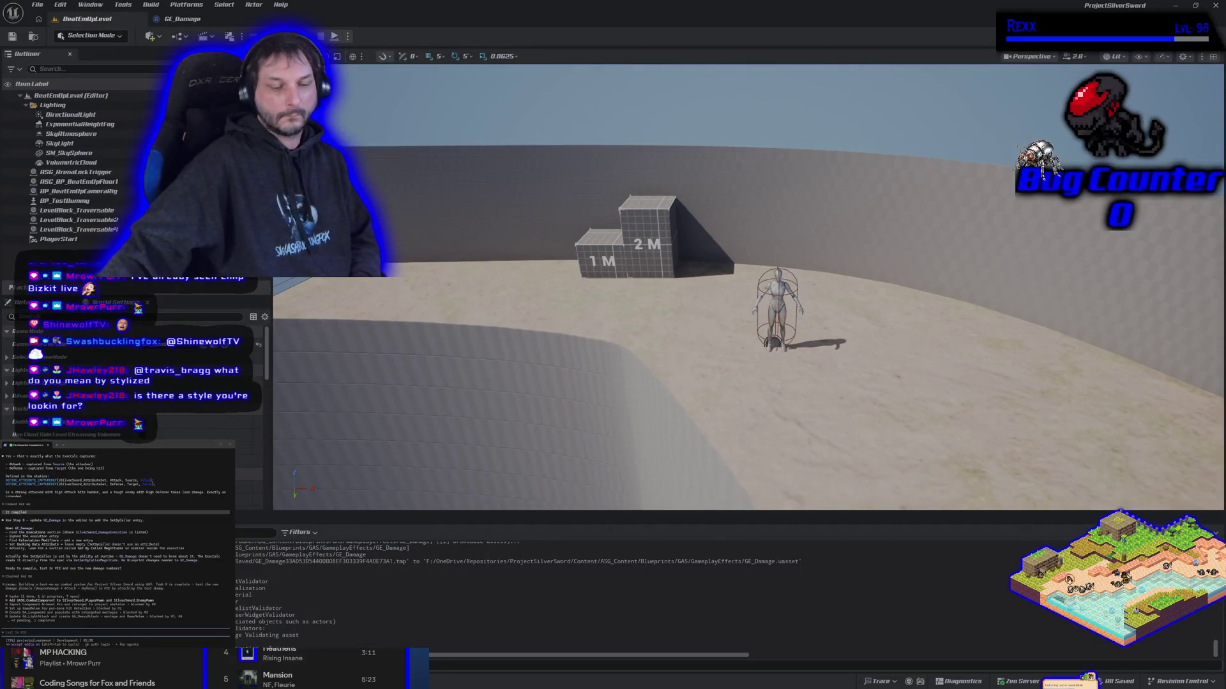
pyautogui.hotkey('alt', 'p')
pyautogui.press('d')
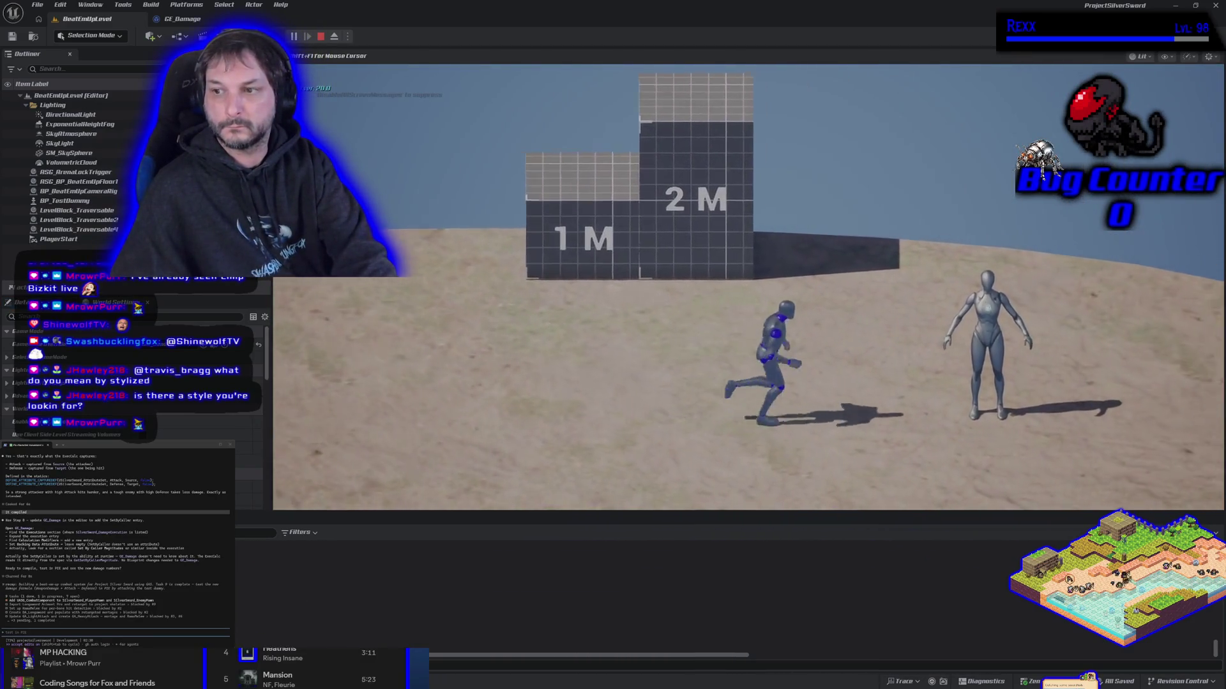
pyautogui.press('j')
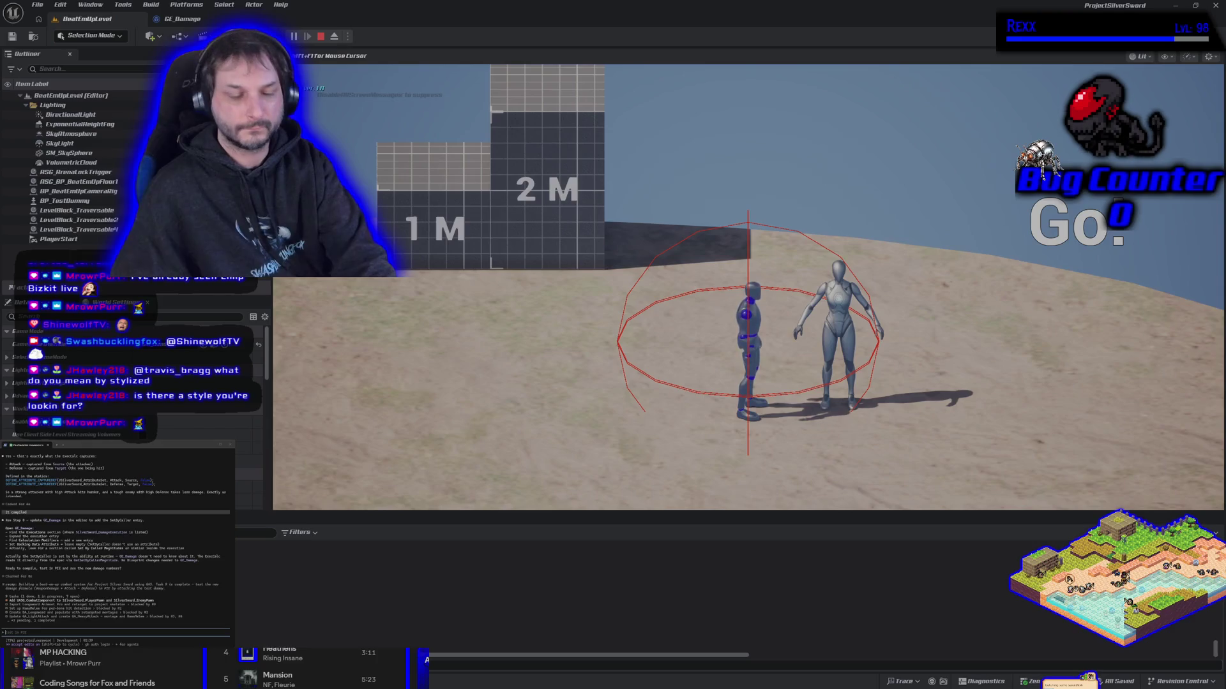
pyautogui.press('Escape')
# - Play-test again, hitting the dummy with two attacks, then stop
pyautogui.hotkey('alt', 'p')
pyautogui.press('d')
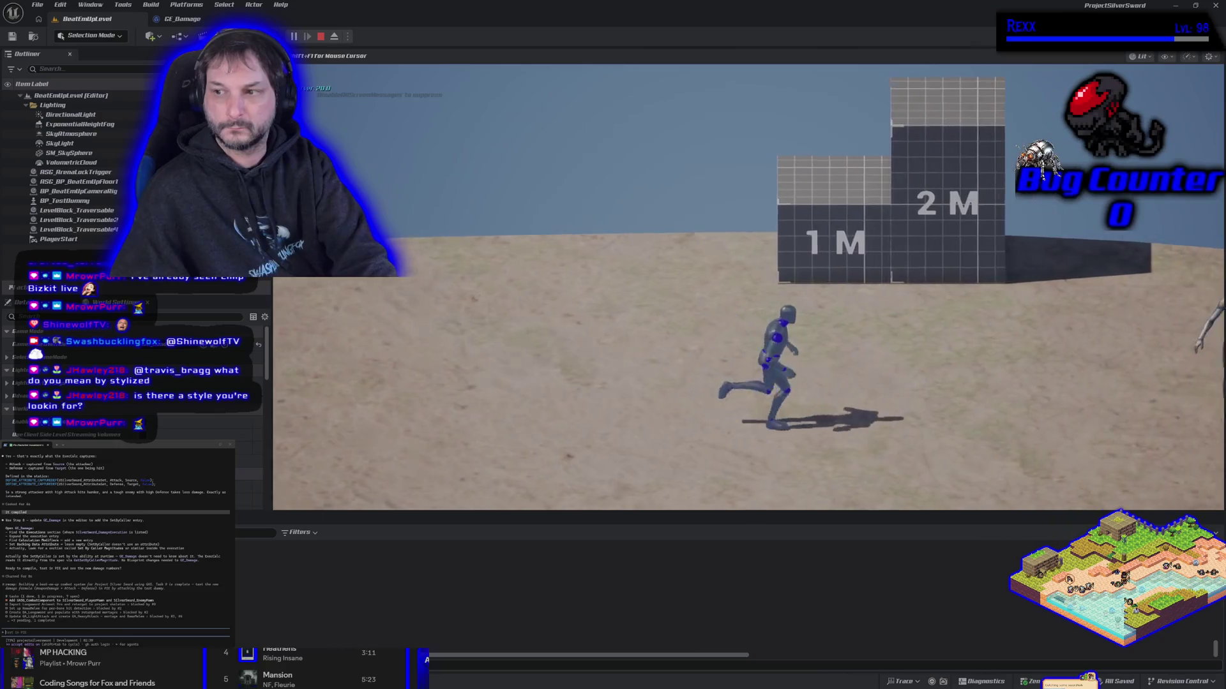
pyautogui.press('j')
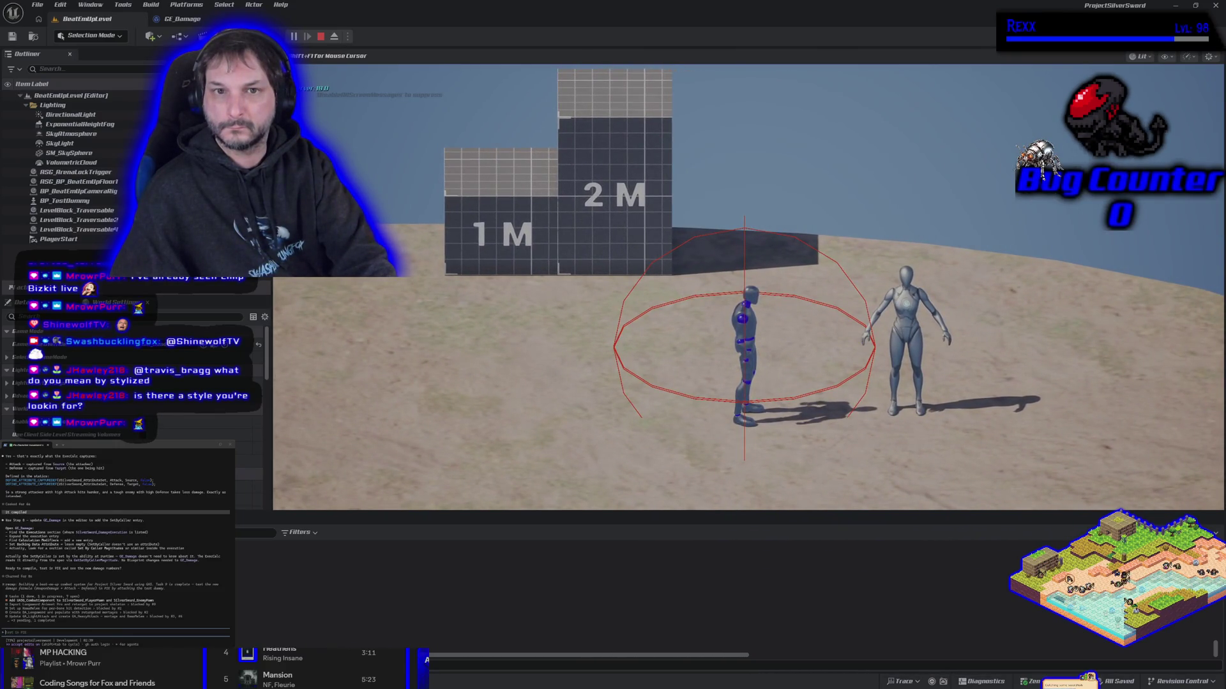
pyautogui.press('j')
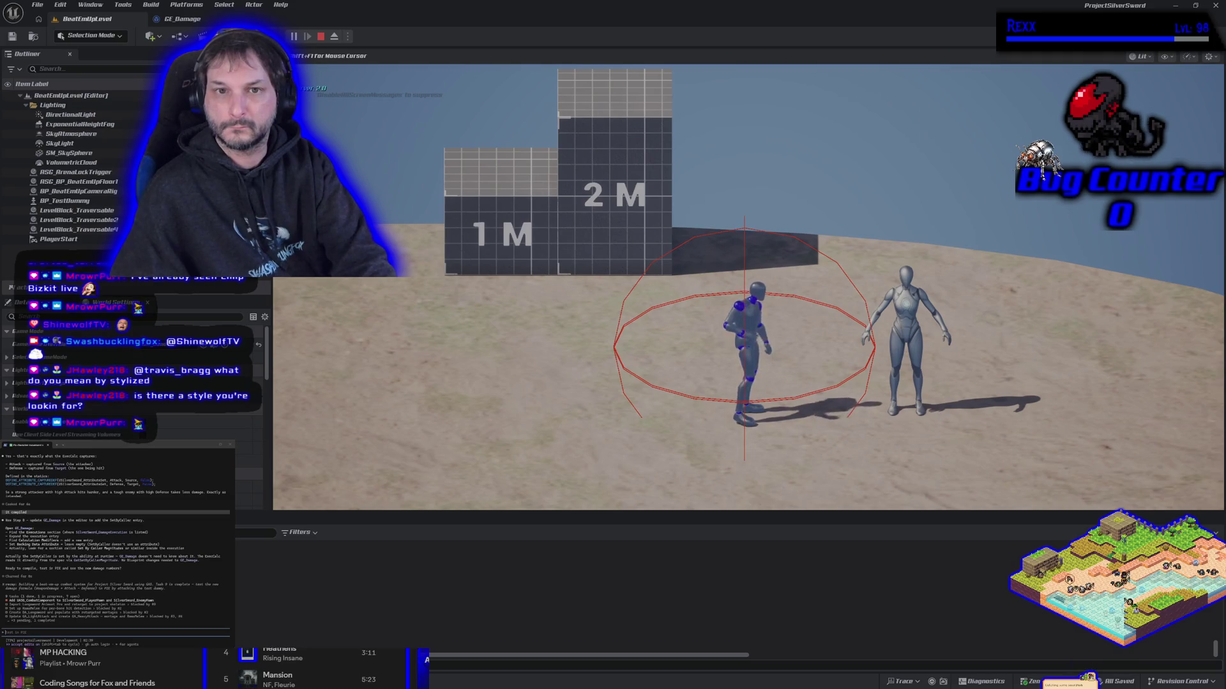
pyautogui.press('Escape')
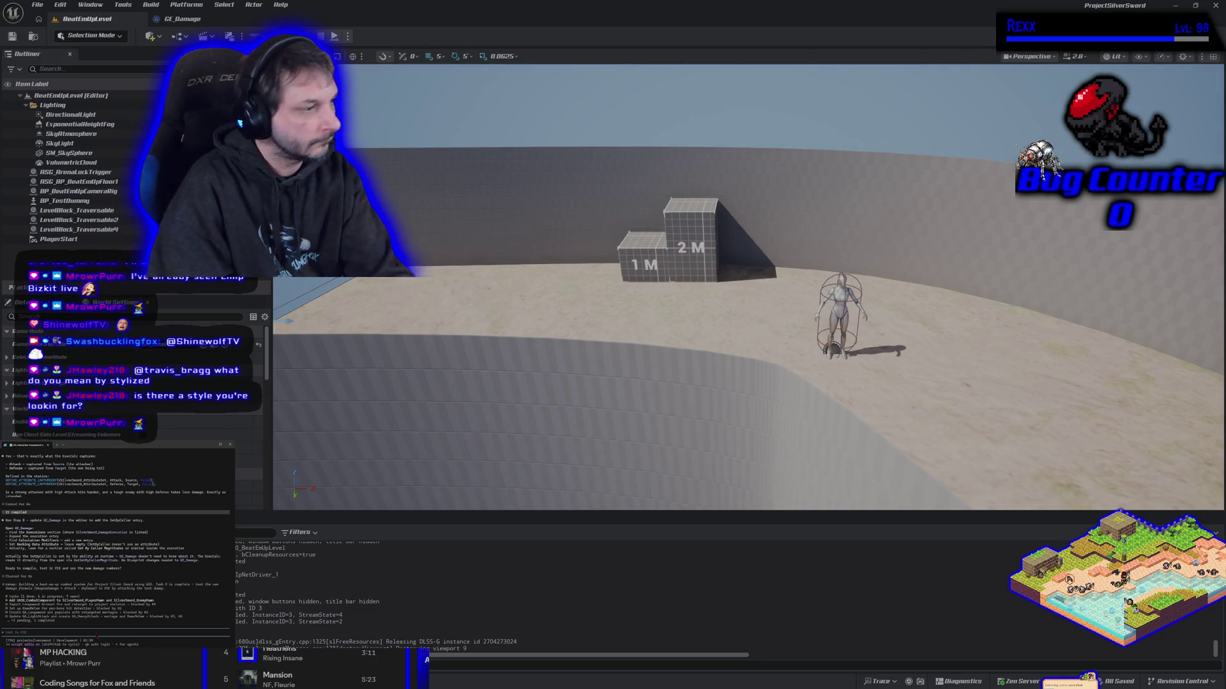
# - Tell Claude Code the PIE test dealt 1 damage per hit, request commit text, and close Unreal
pyautogui.press('Return')
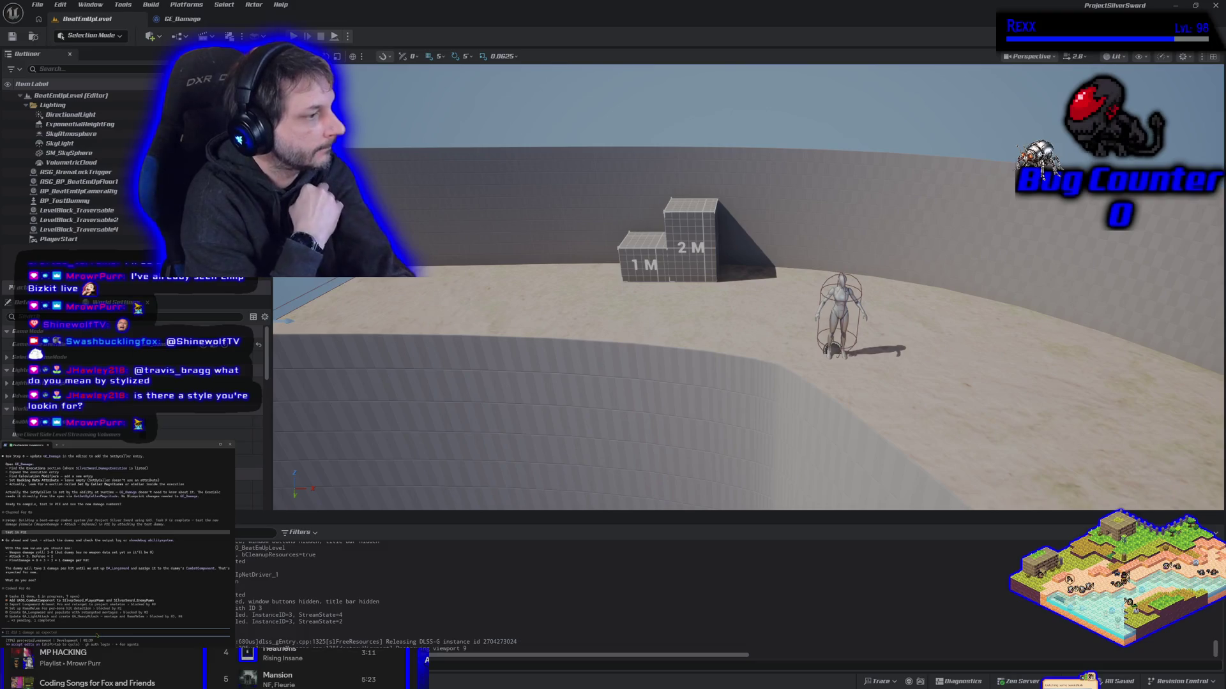
pyautogui.write('it d')
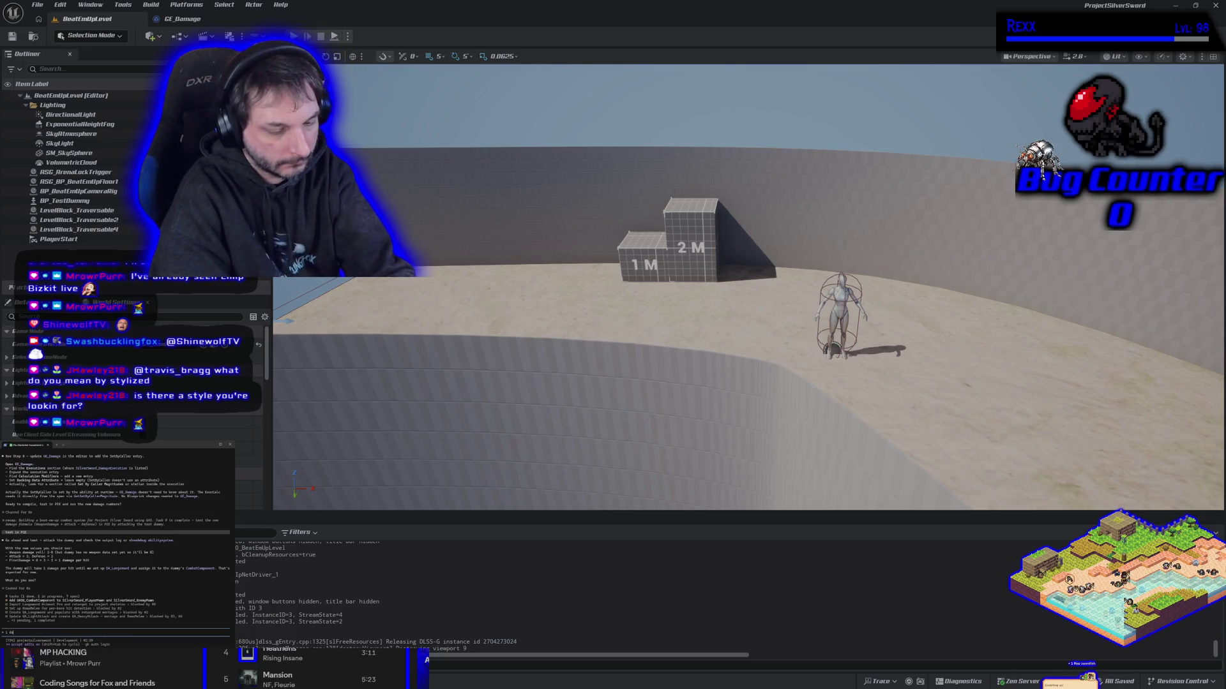
pyautogui.write('mage')
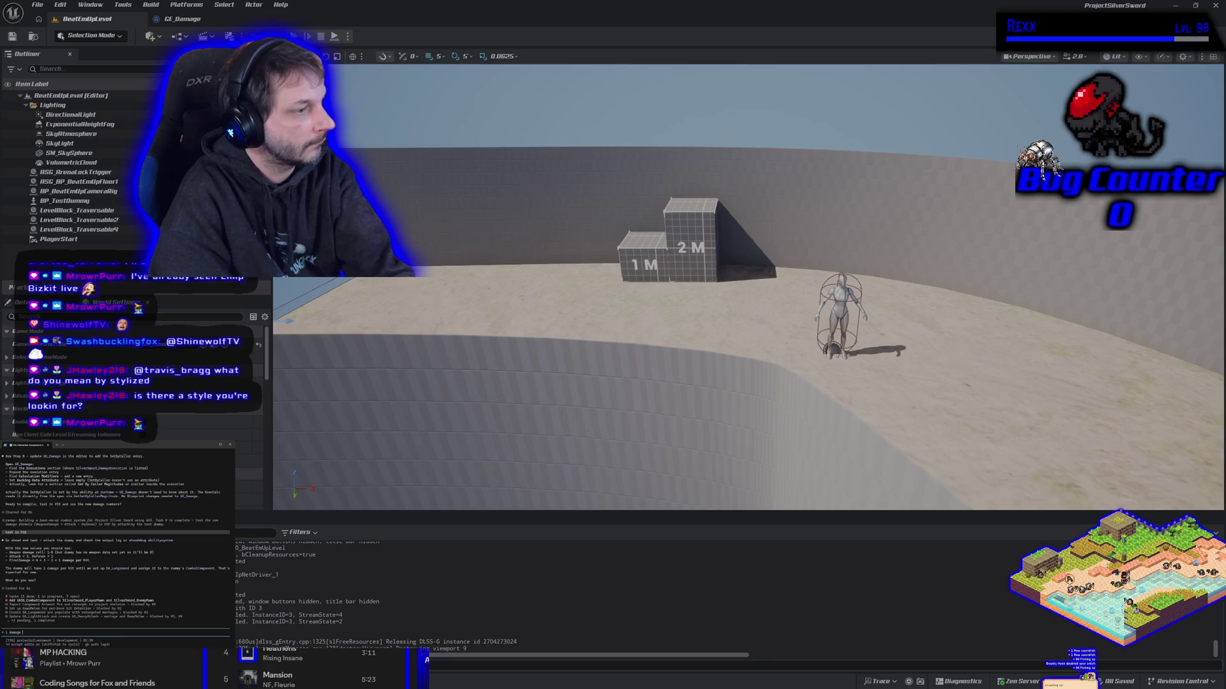
pyautogui.write('hit')
pyautogui.press('Return')
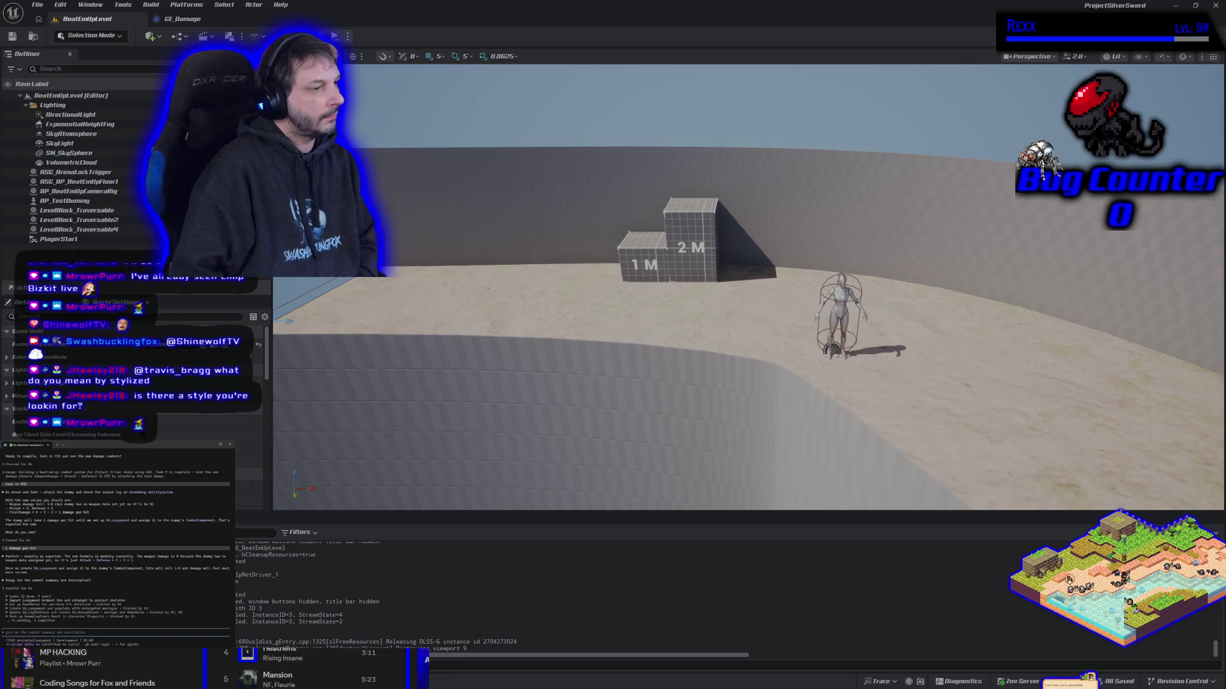
pyautogui.press('Return')
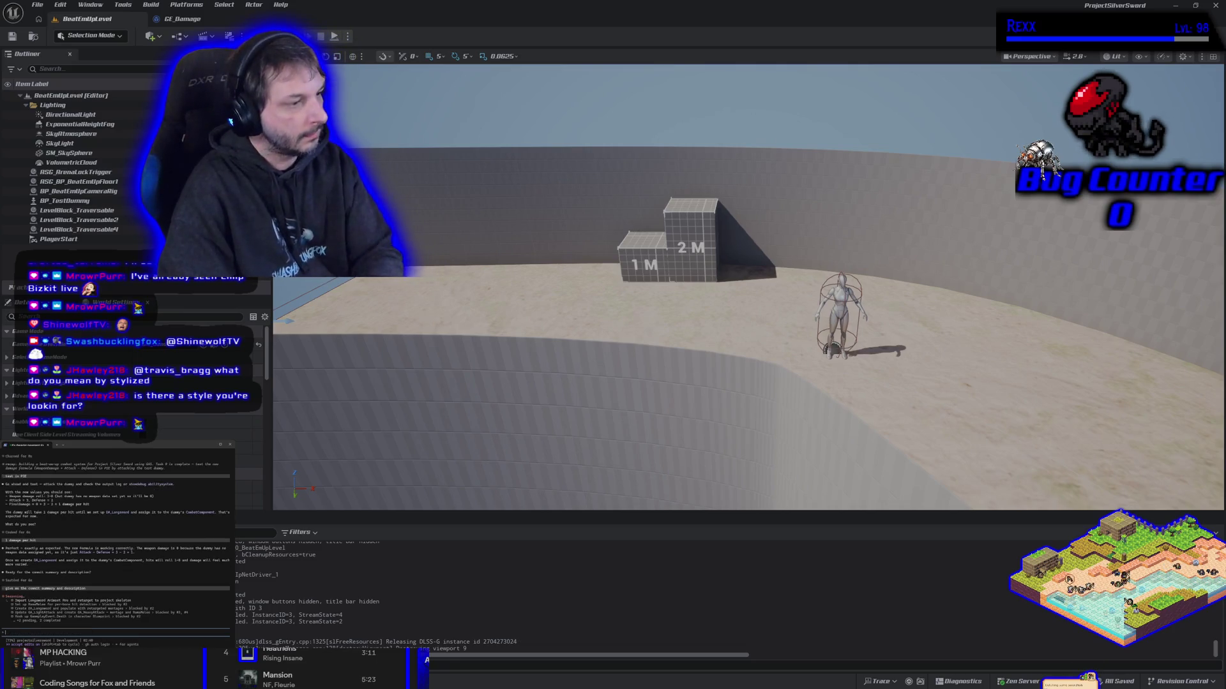
pyautogui.click(1214, 5)
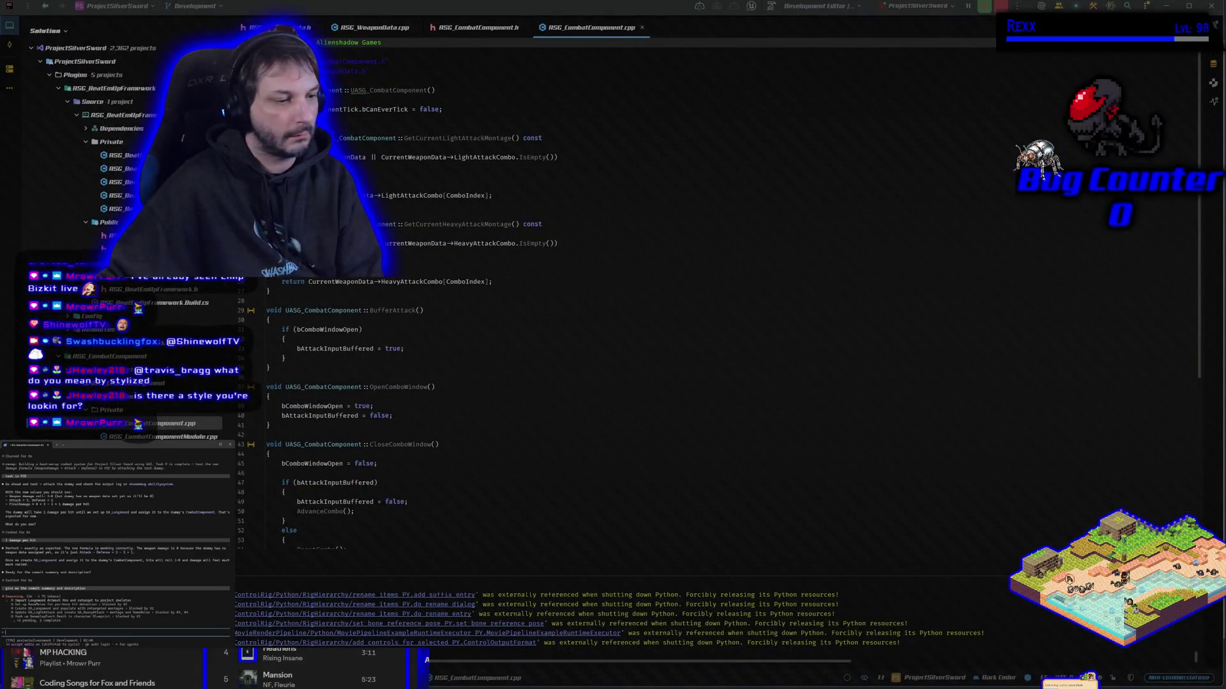
# - Open GitHub Desktop to review the 12 changed files and select the suggested commit text
pyautogui.click(1090, 676)
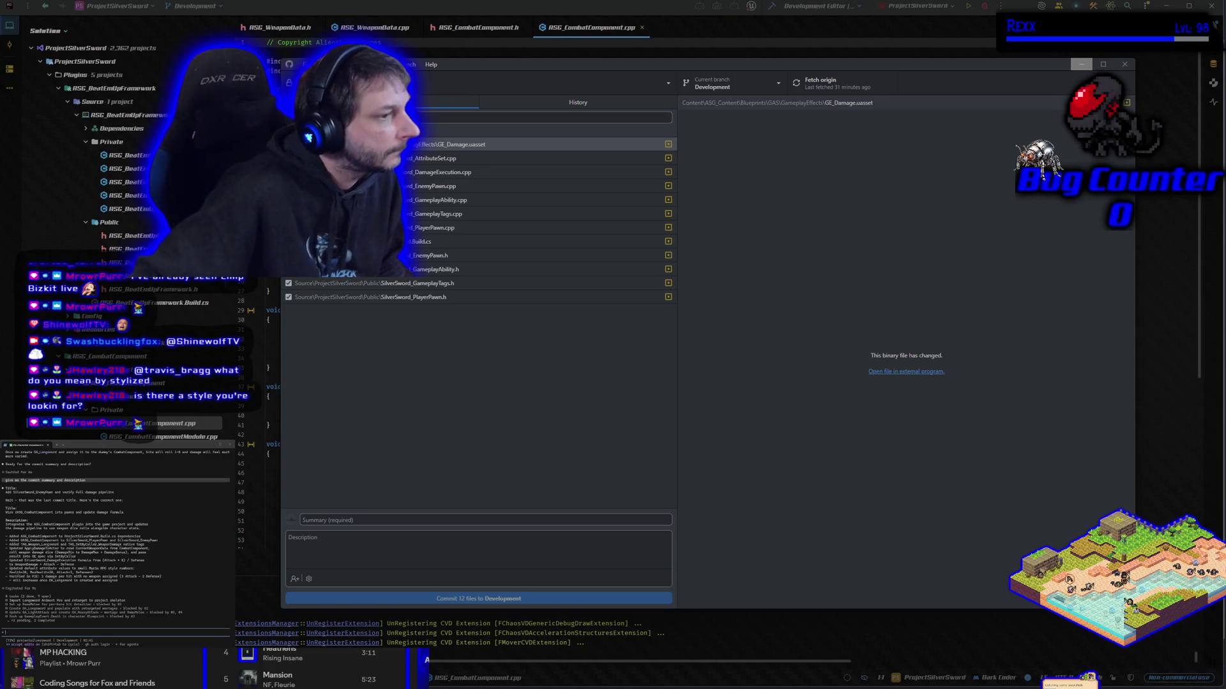
pyautogui.moveTo(5, 511)
pyautogui.mouseDown()
pyautogui.moveTo(191, 533)
pyautogui.moveTo(51, 537)
pyautogui.moveTo(191, 514)
pyautogui.moveTo(125, 513)
pyautogui.mouseUp()
# - Paste the suggested title and description, commit the 12 files to Development, and push to origin
pyautogui.click(109, 513)
pyautogui.tripleClick(110, 513)
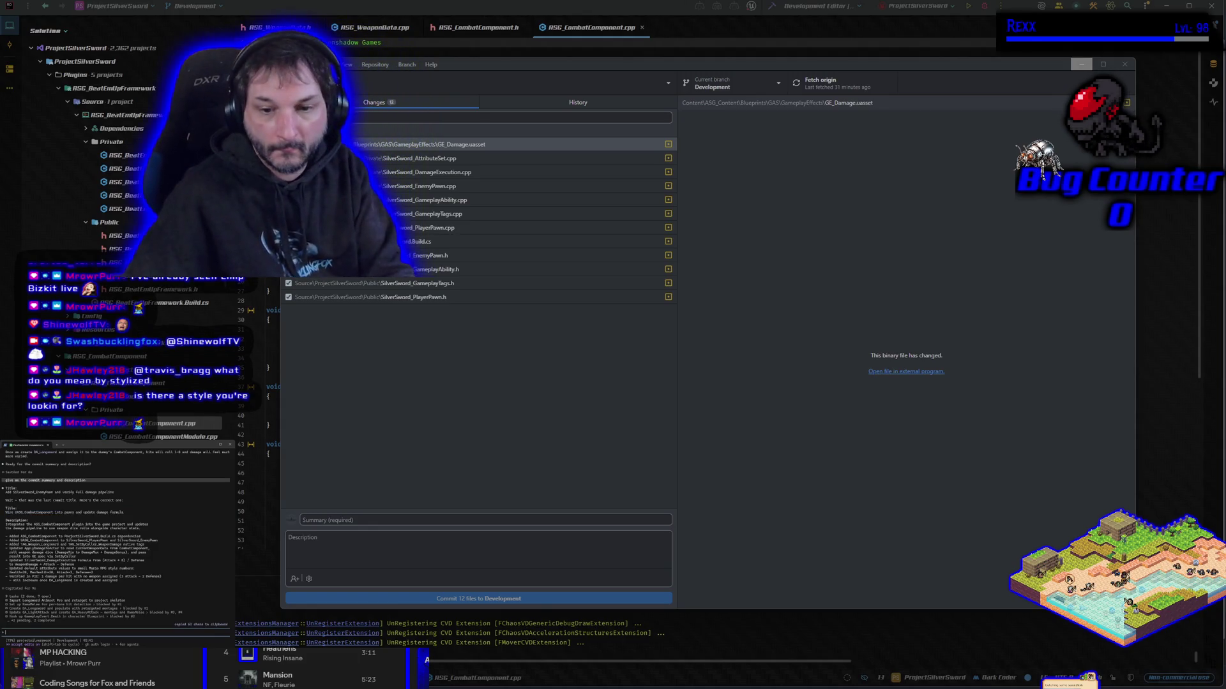
pyautogui.click(372, 521)
pyautogui.hotkey('ctrl', 'v')
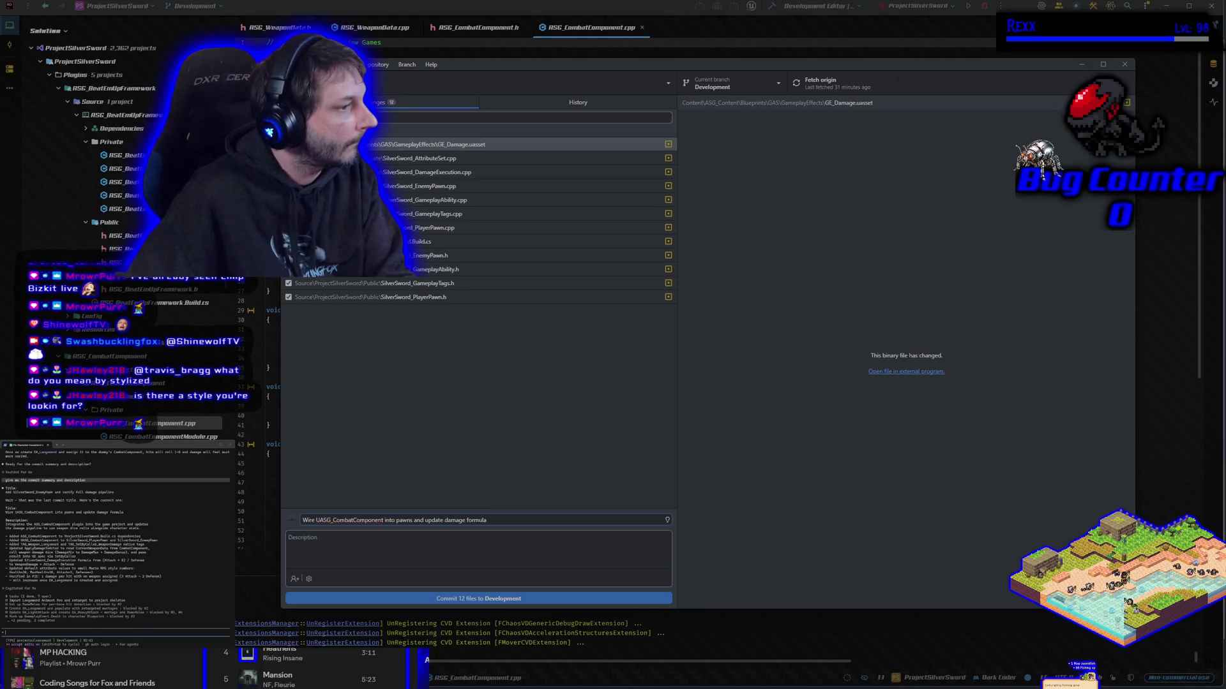
pyautogui.moveTo(6, 524)
pyautogui.mouseDown()
pyautogui.moveTo(96, 541)
pyautogui.moveTo(146, 583)
pyautogui.mouseUp()
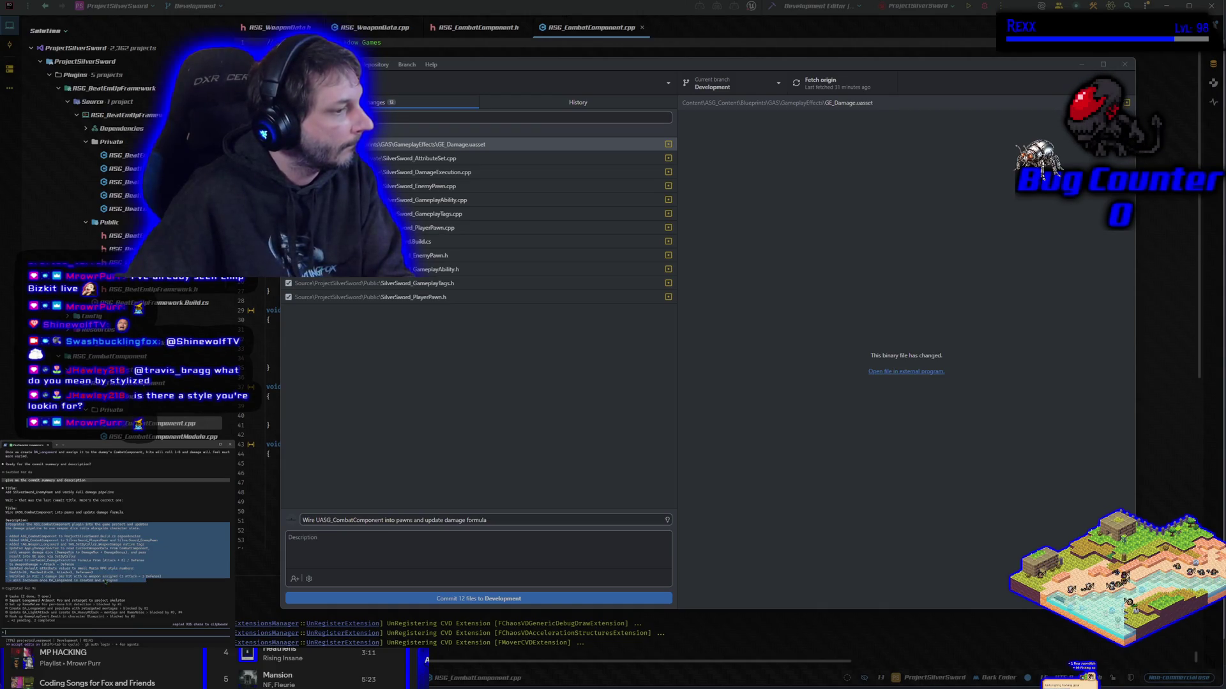
pyautogui.click(391, 546)
pyautogui.hotkey('ctrl', 'v')
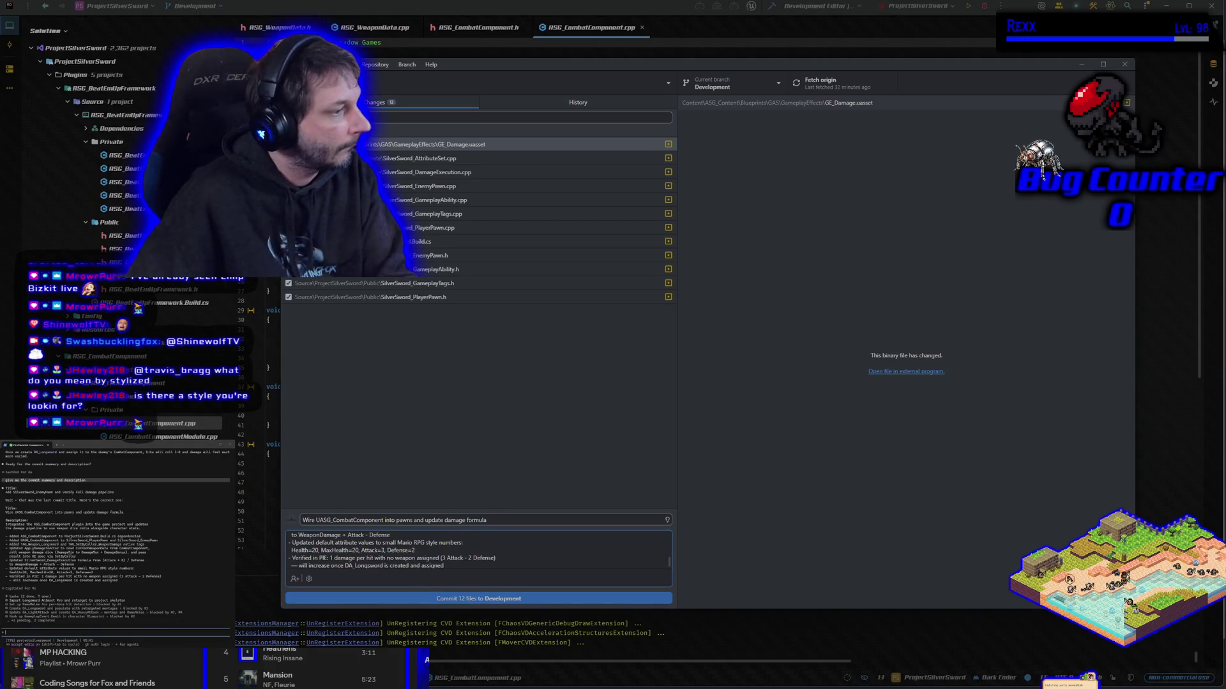
pyautogui.click(373, 598)
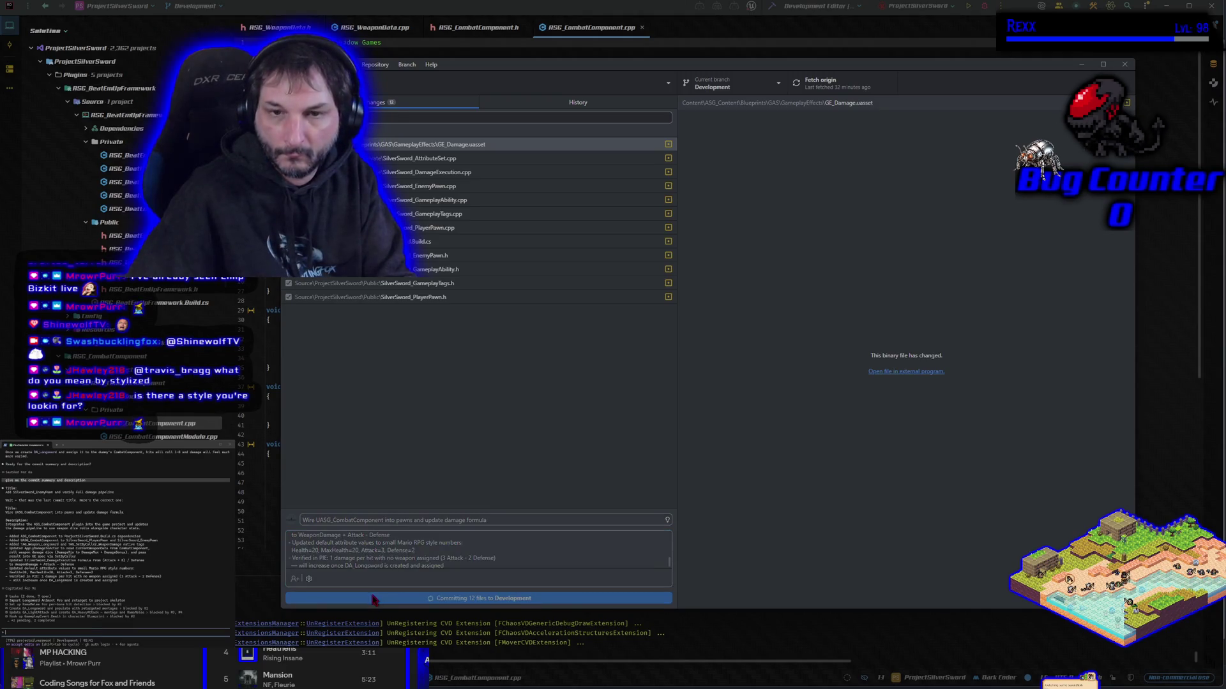
pyautogui.click(1020, 194)
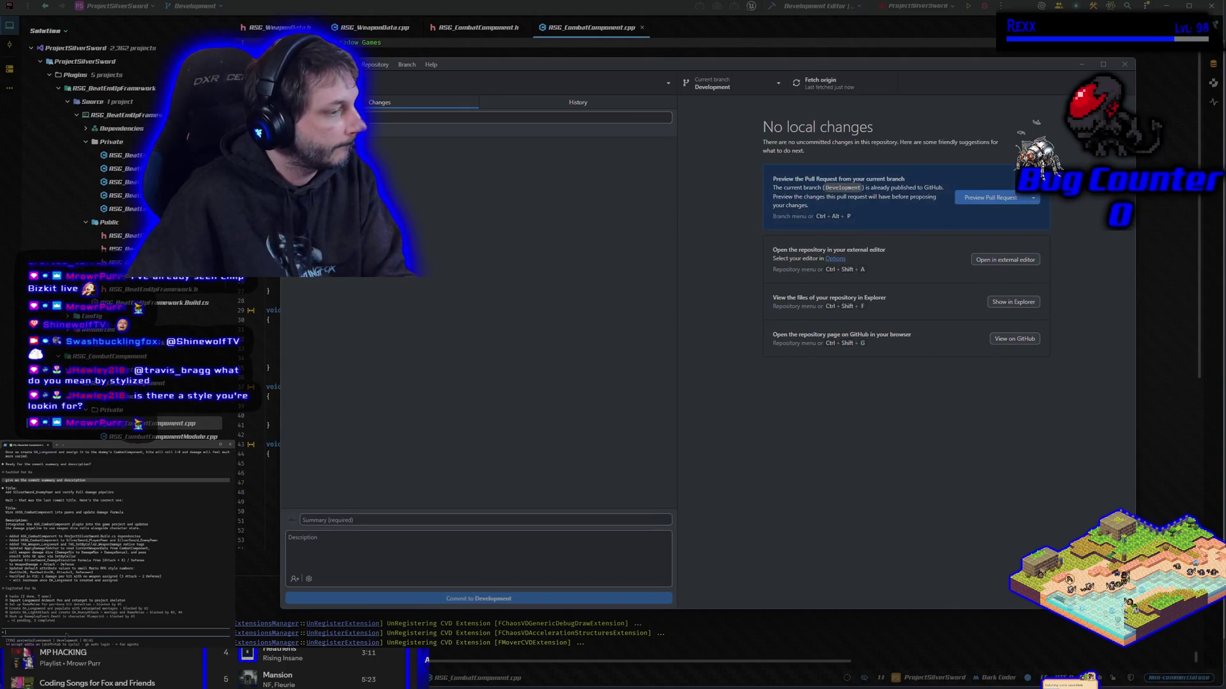
# - Tell the agent 'committed', then ask it to 'show me the todo list'
pyautogui.write('committed')
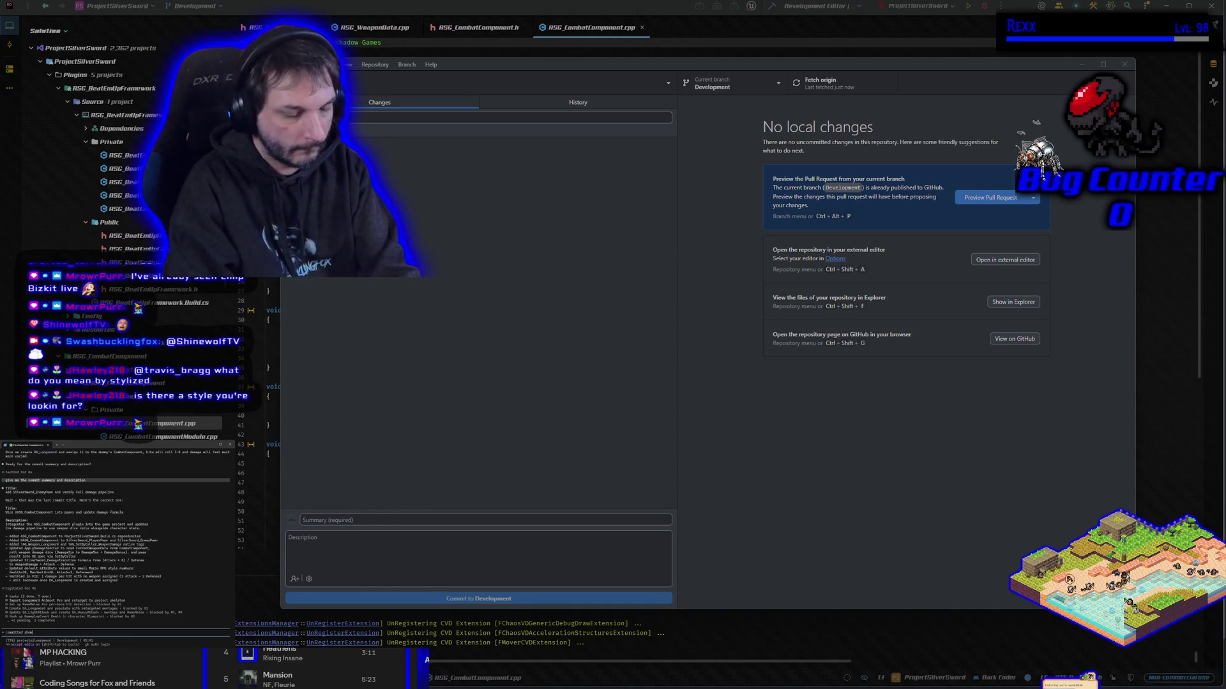
pyautogui.press('Return')
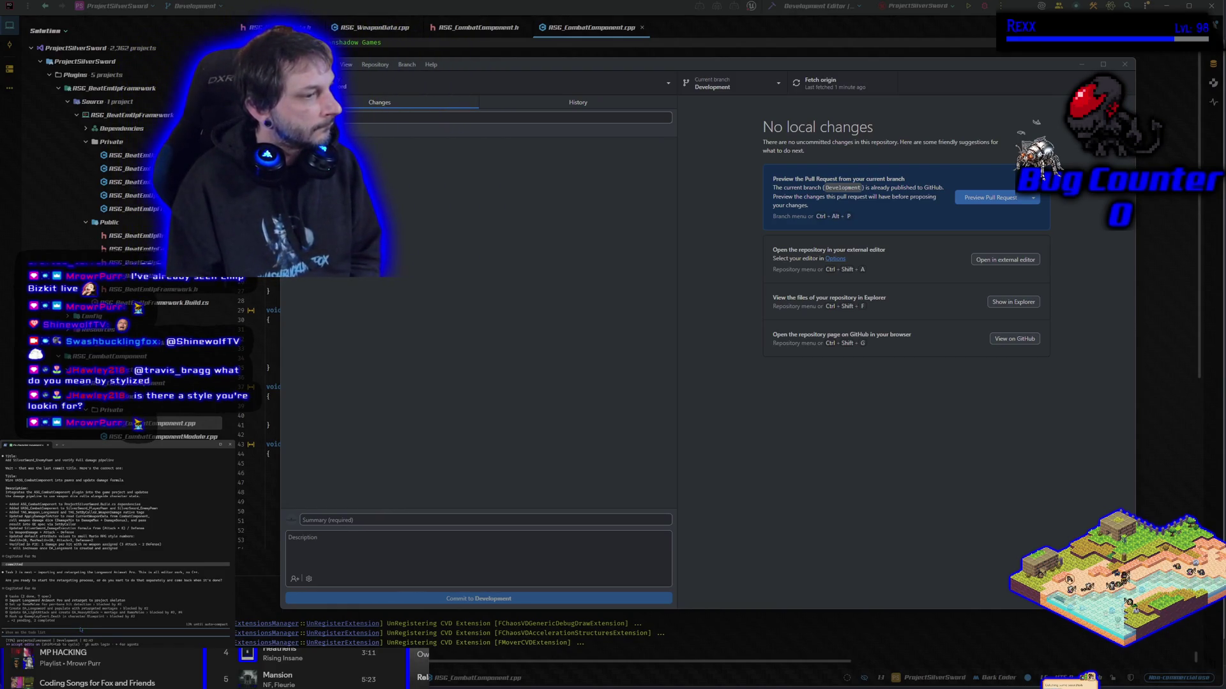
pyautogui.write('show me the to')
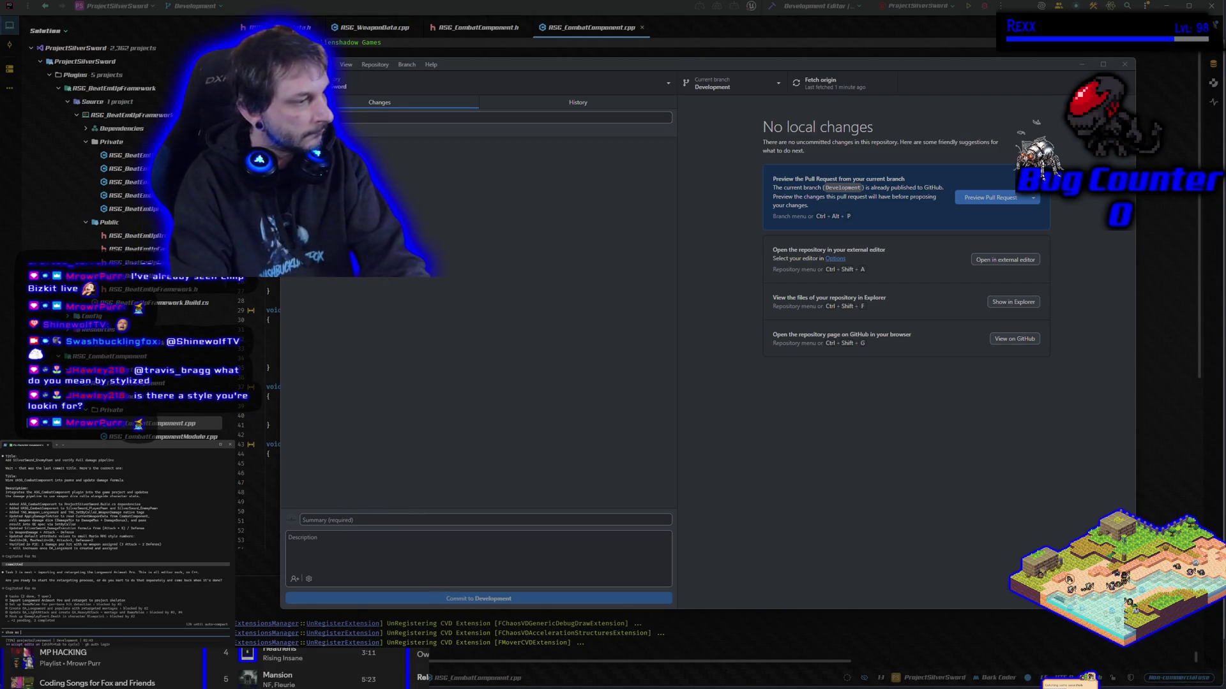
pyautogui.write('do list')
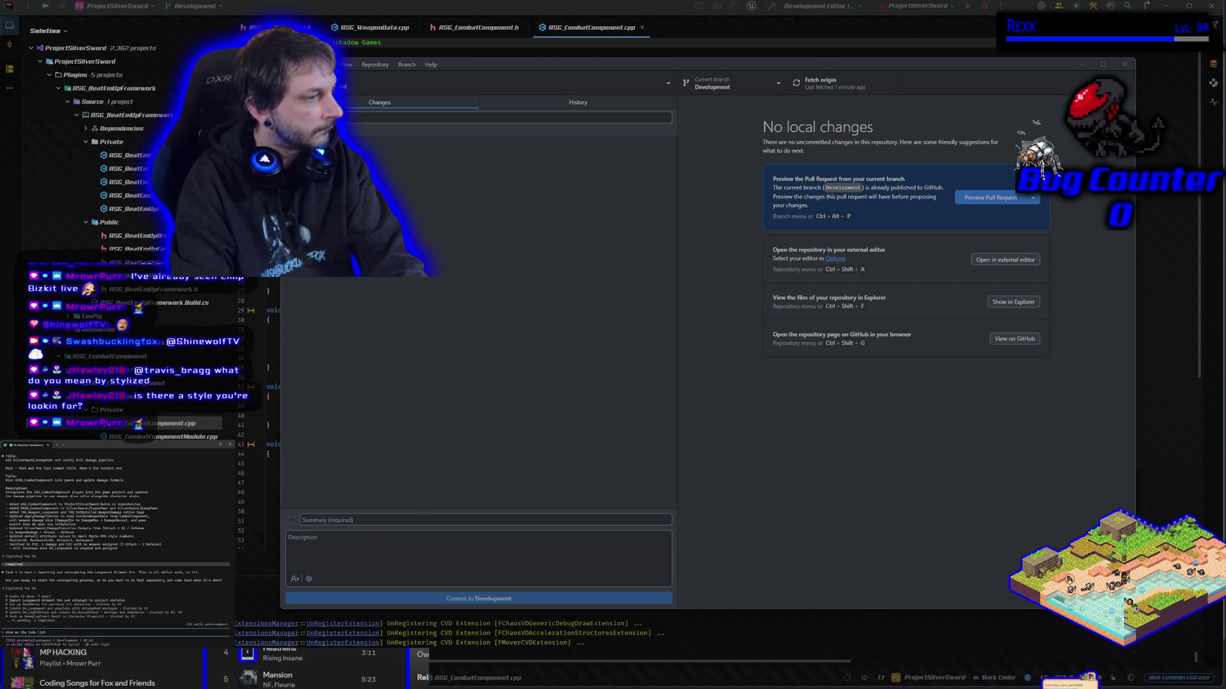
pyautogui.press('Return')
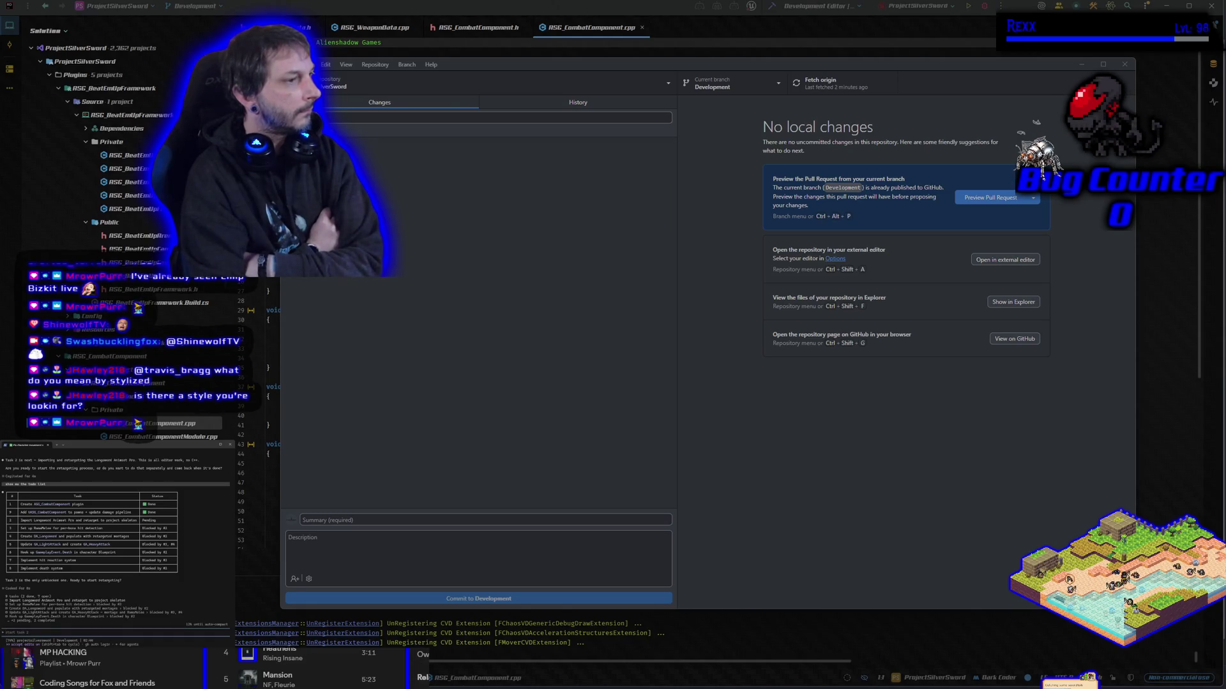
# - Start asking Claude Code 'does the data asset for the weapon contain the weapons mesh'
pyautogui.write('does')
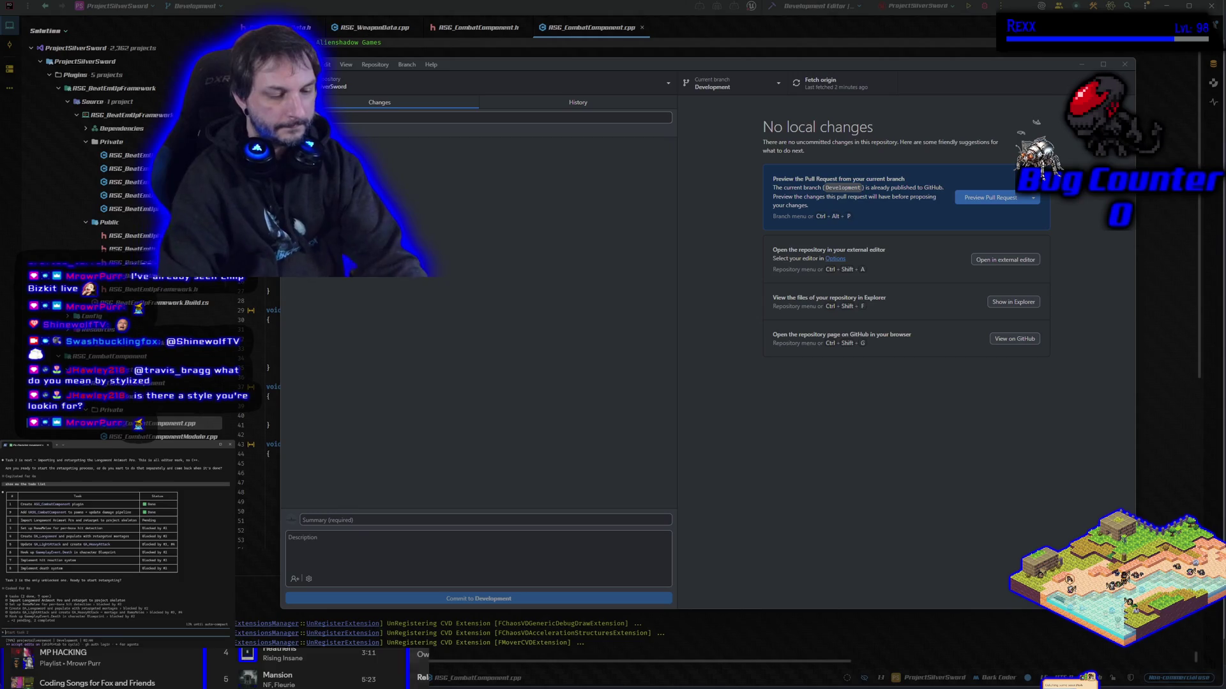
pyautogui.write(' the dat')
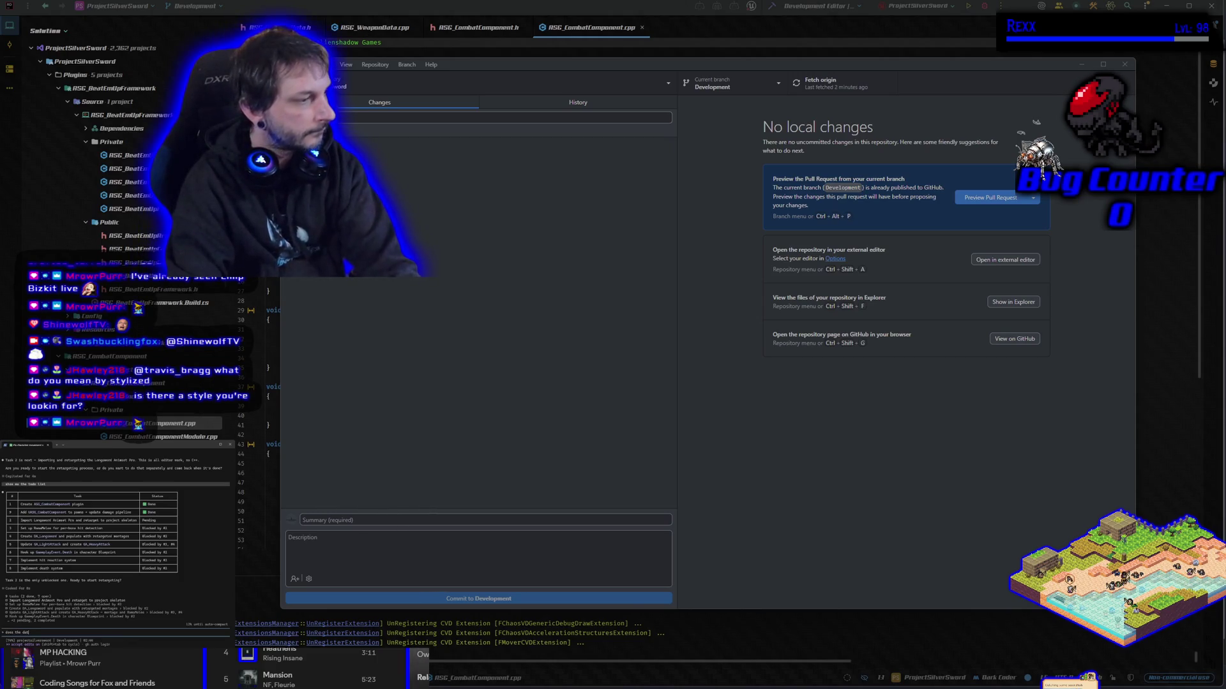
pyautogui.write('a asset fo')
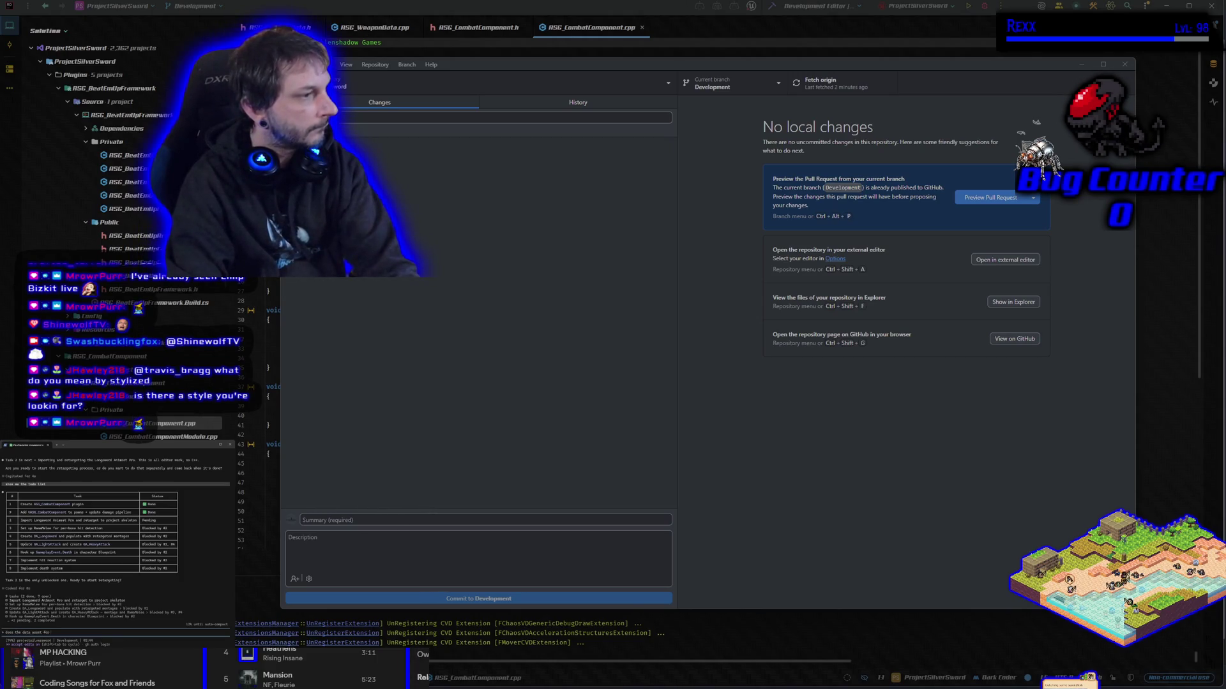
pyautogui.write('r the weapon ')
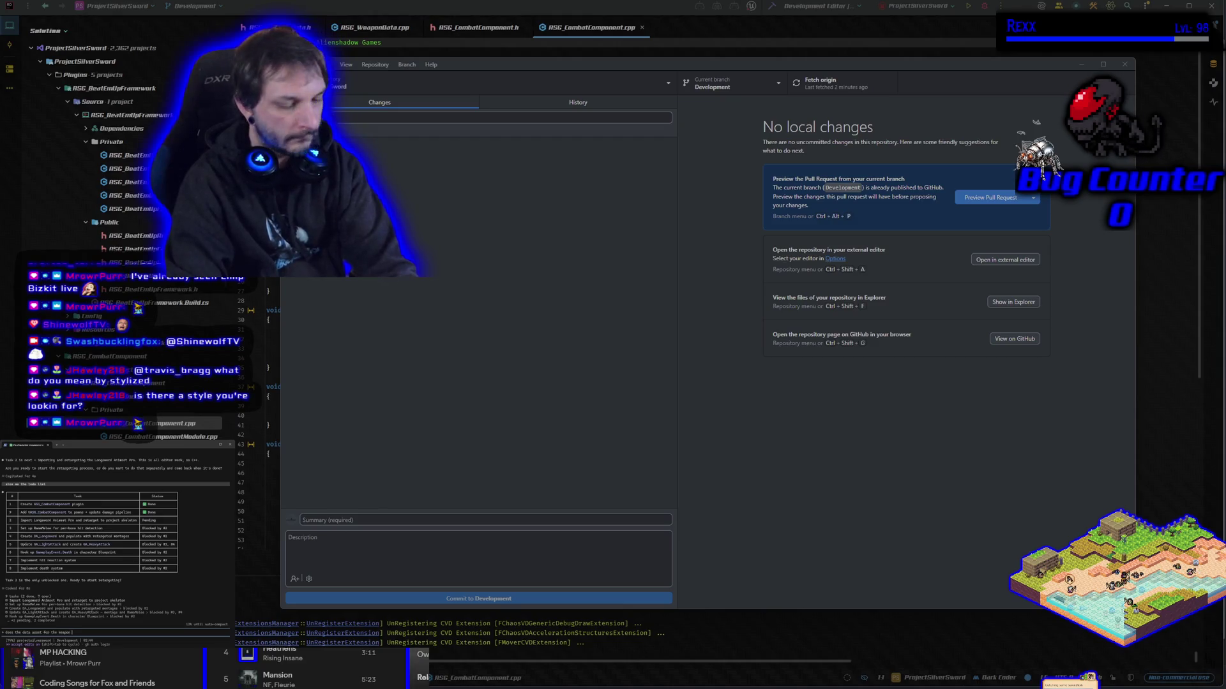
pyautogui.write('contain the we')
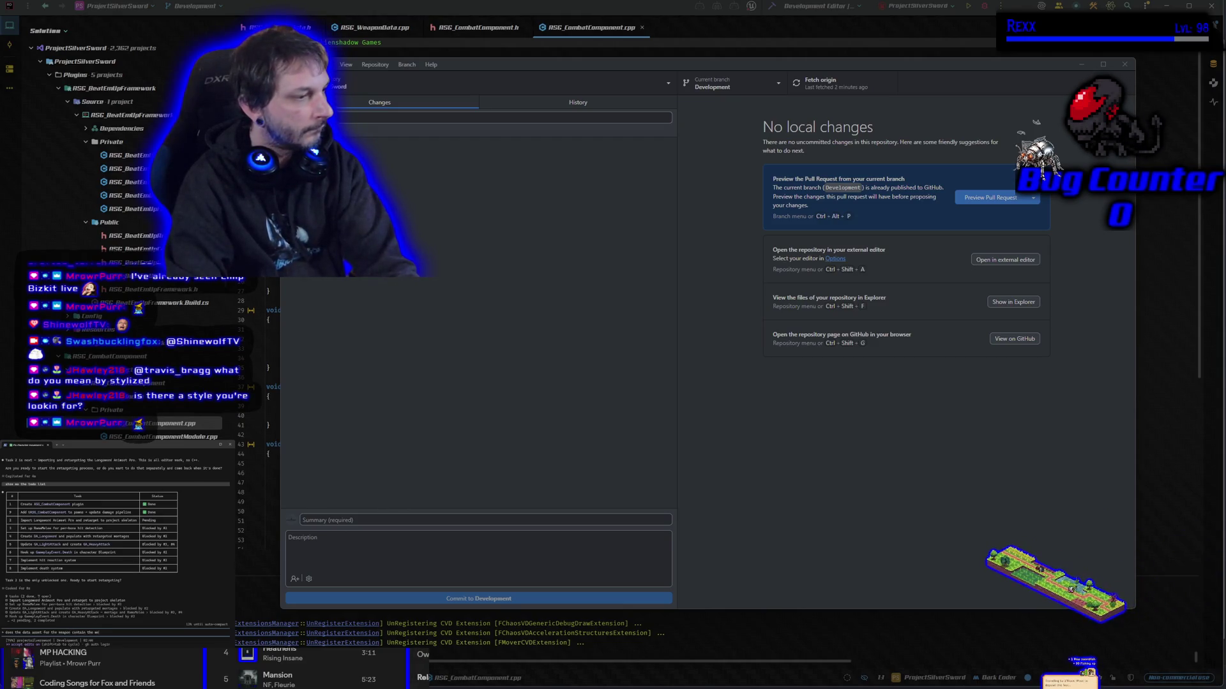
pyautogui.write('apons mesh?')
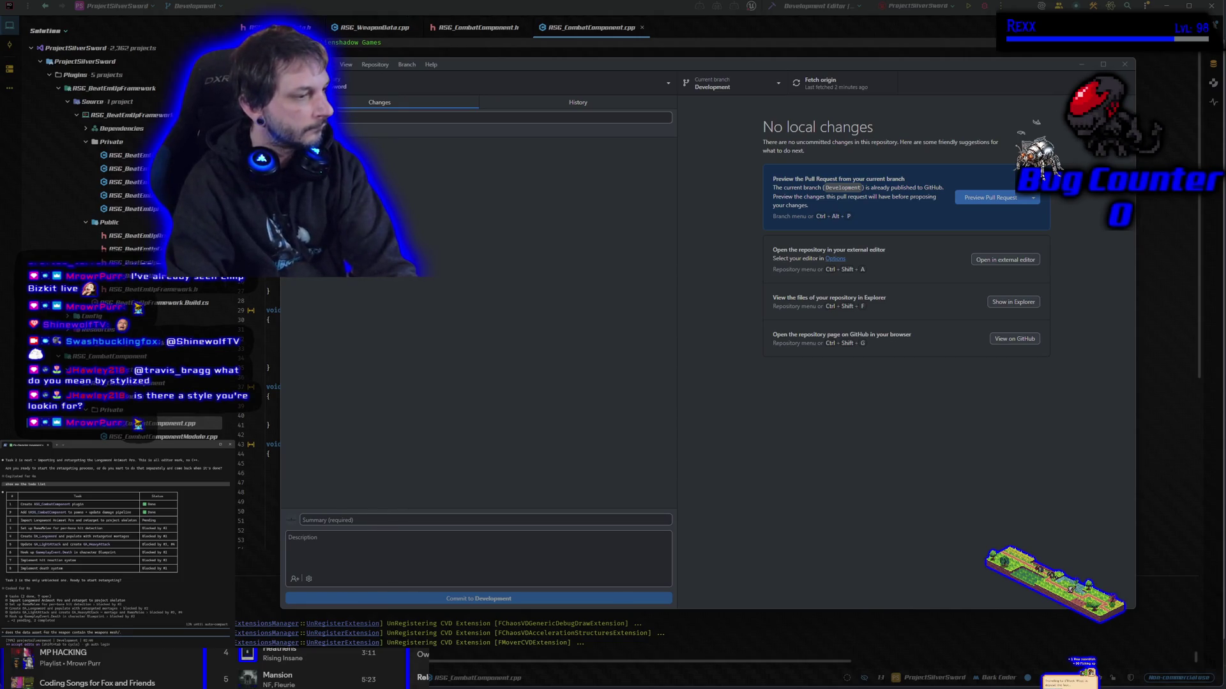
# - Finish the question about the weapon data asset and its mesh, then send it to Claude Code
pyautogui.write('or')
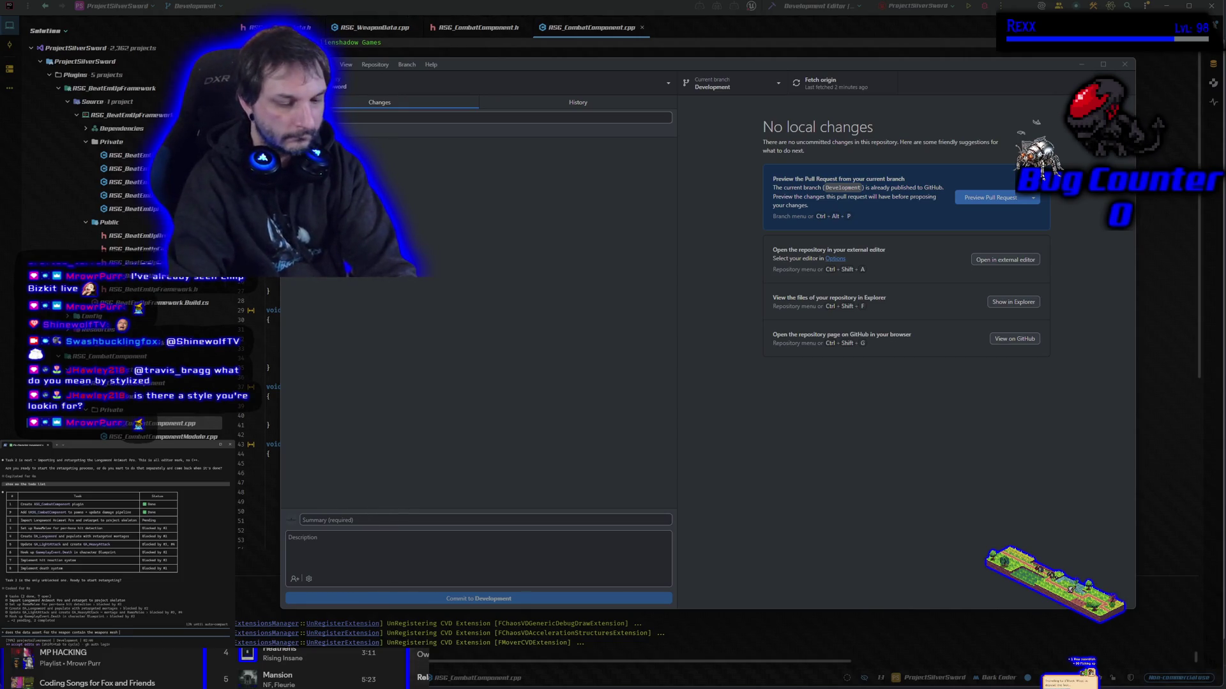
pyautogui.write('ed  rama melee?')
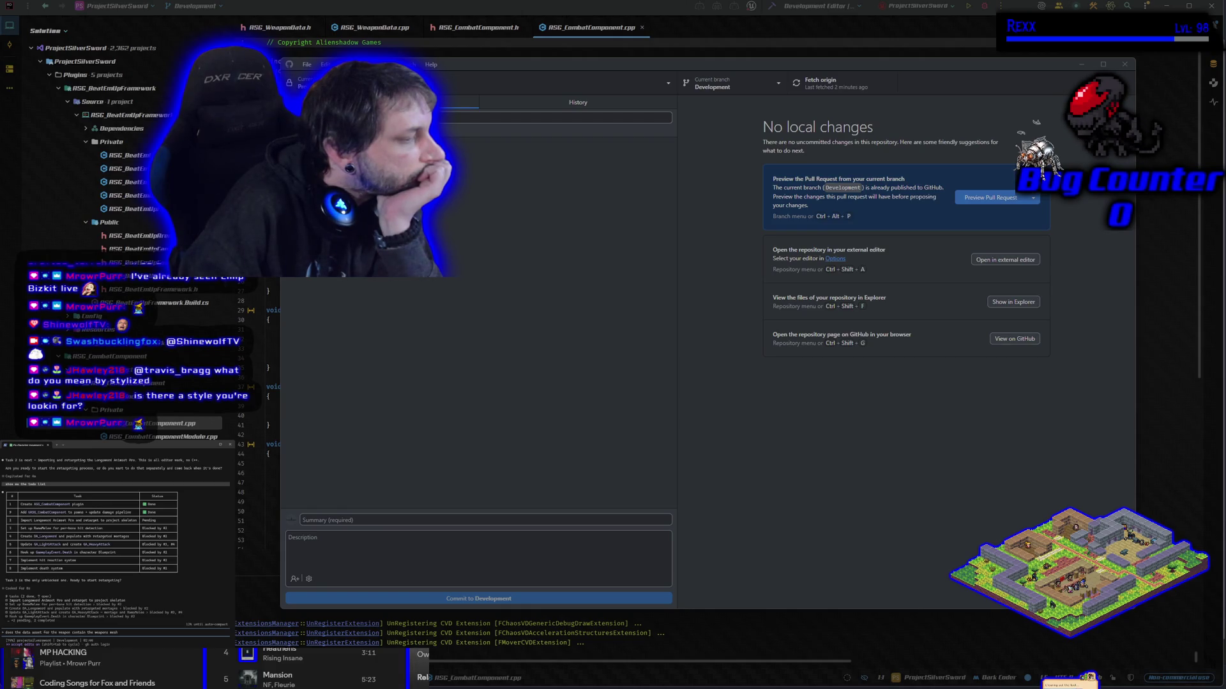
pyautogui.write('?')
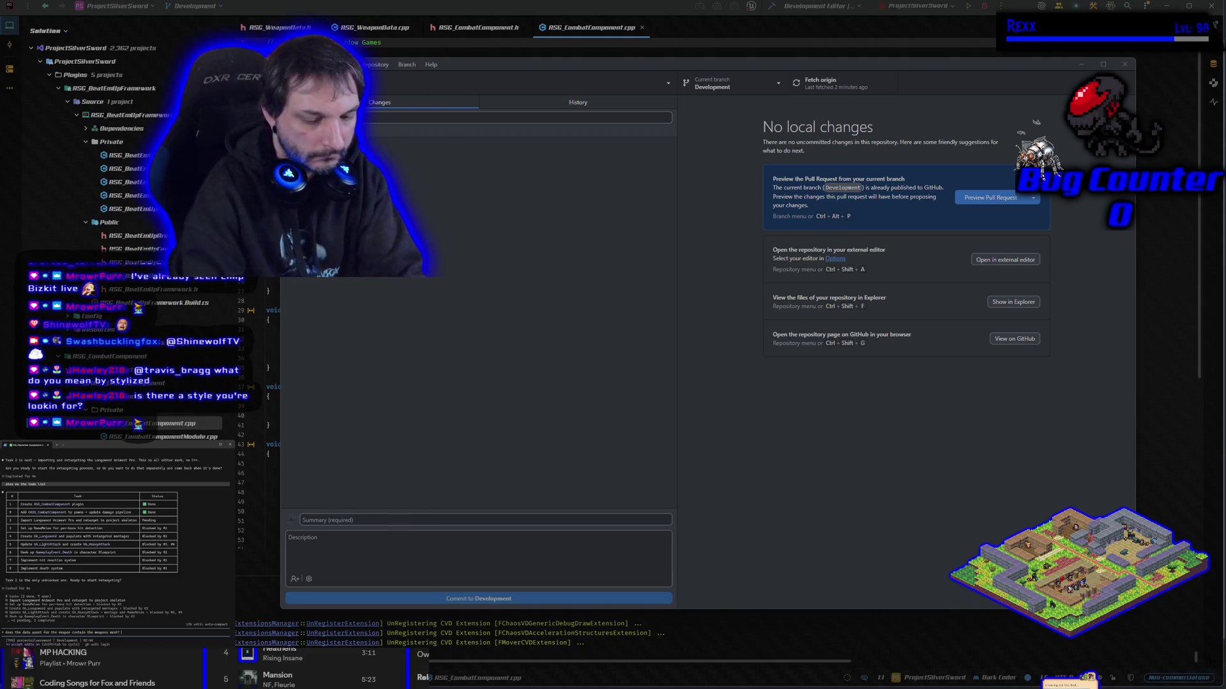
pyautogui.write(' n')
pyautogui.write(' it work correctly with rama')
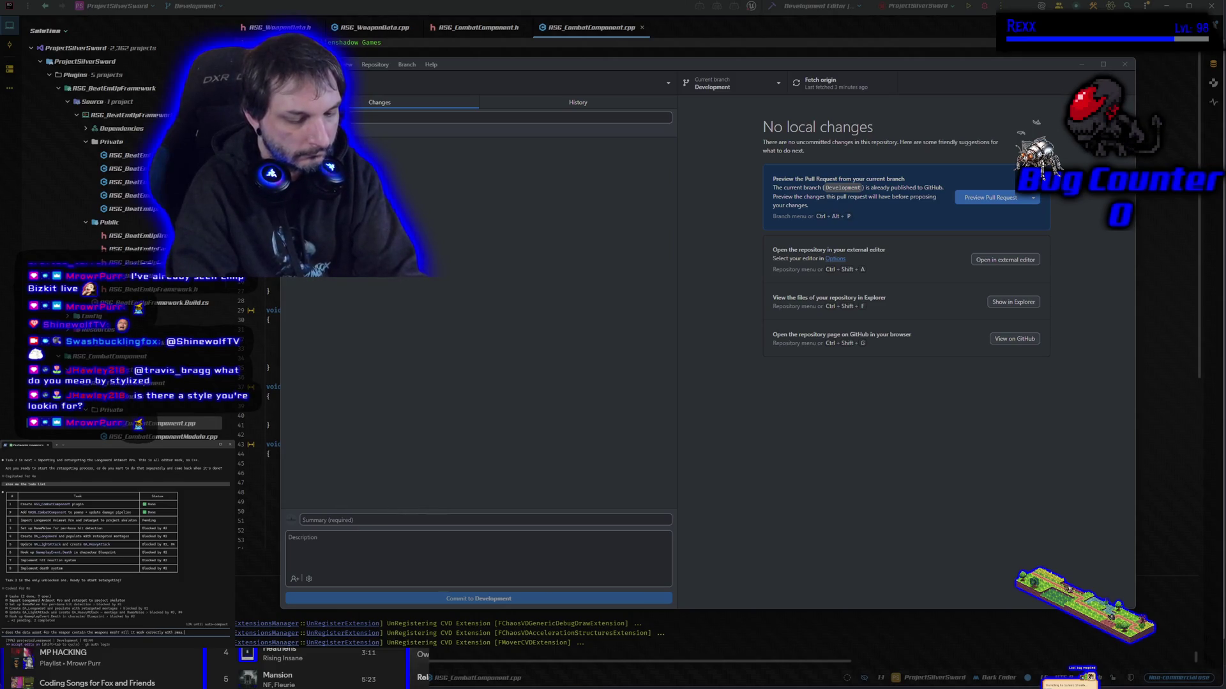
pyautogui.write(' melee without depend')
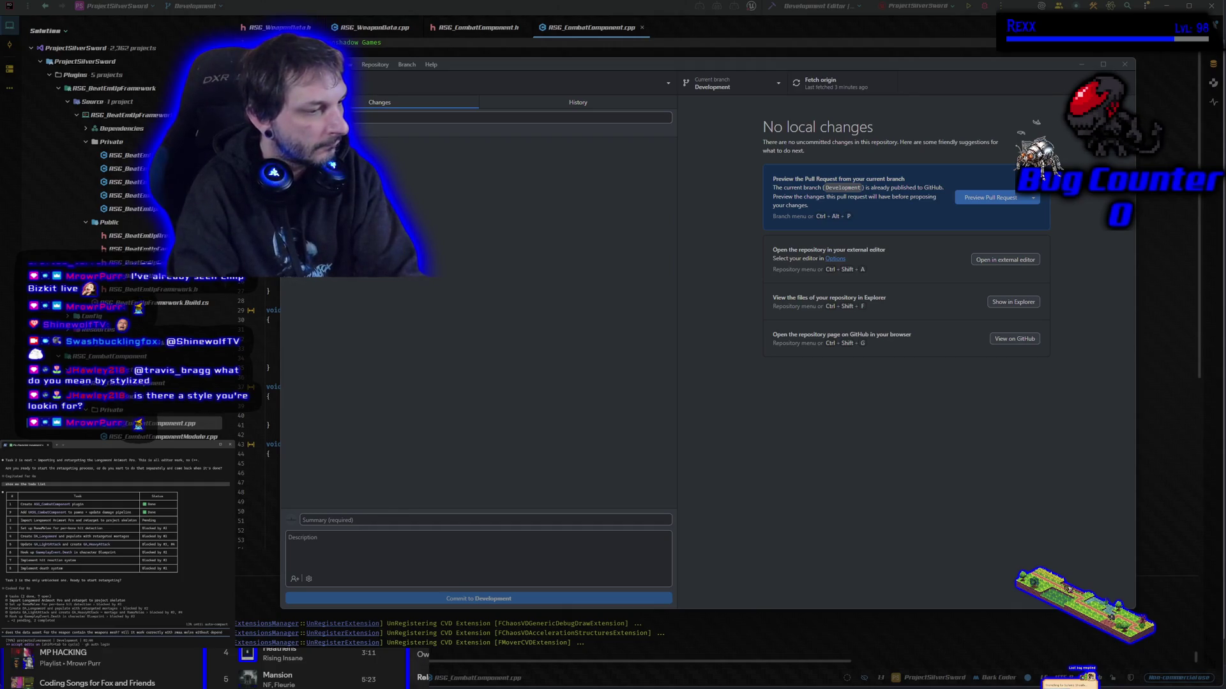
pyautogui.write('encies?')
pyautogui.press('Return')
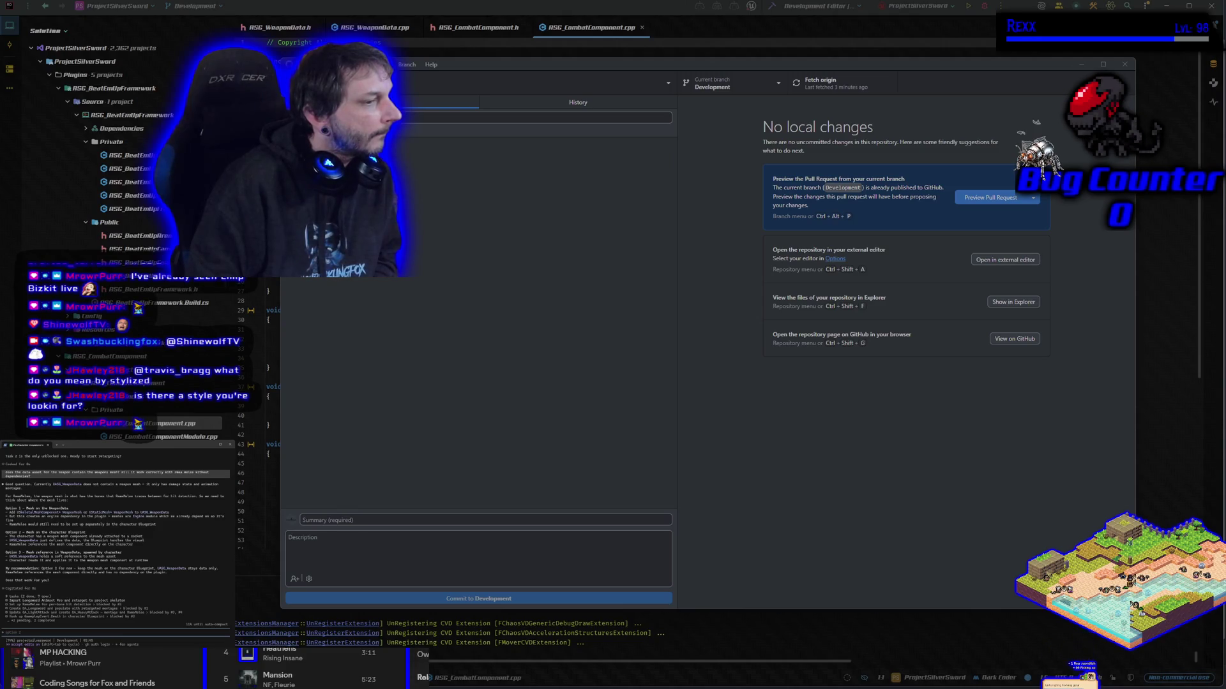
# - Send Claude Code a follow-up about using a data asset for the weapon mesh
pyautogui.write('code d')
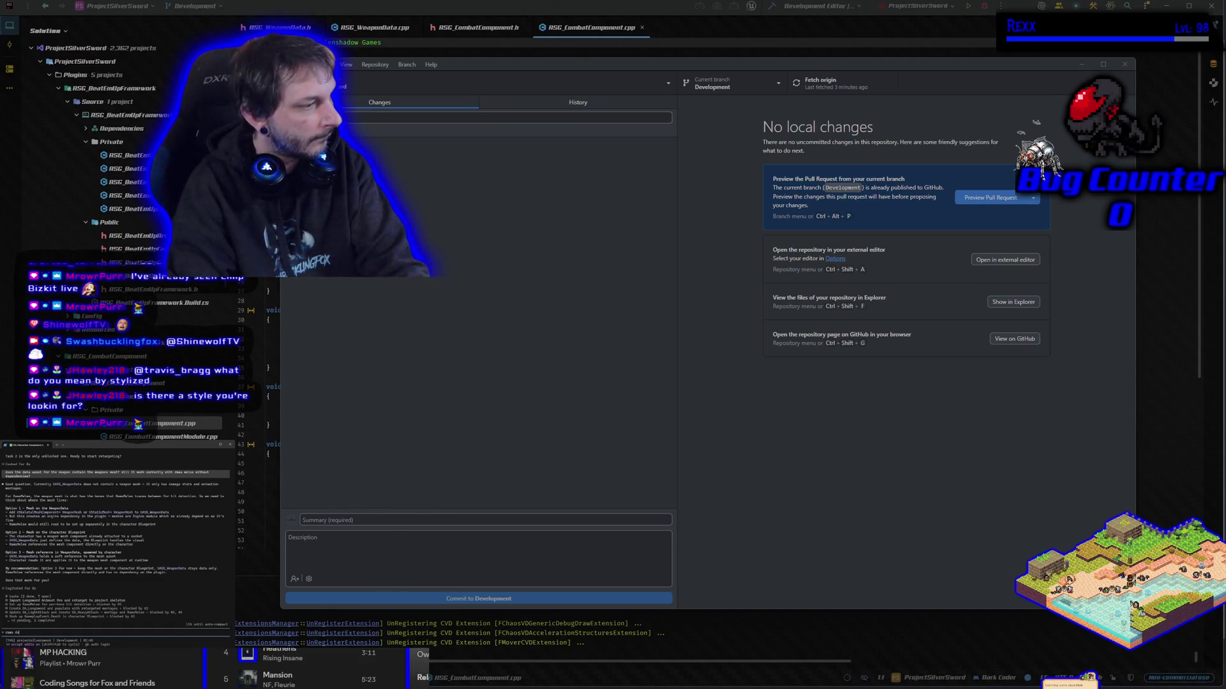
pyautogui.write('nt use a')
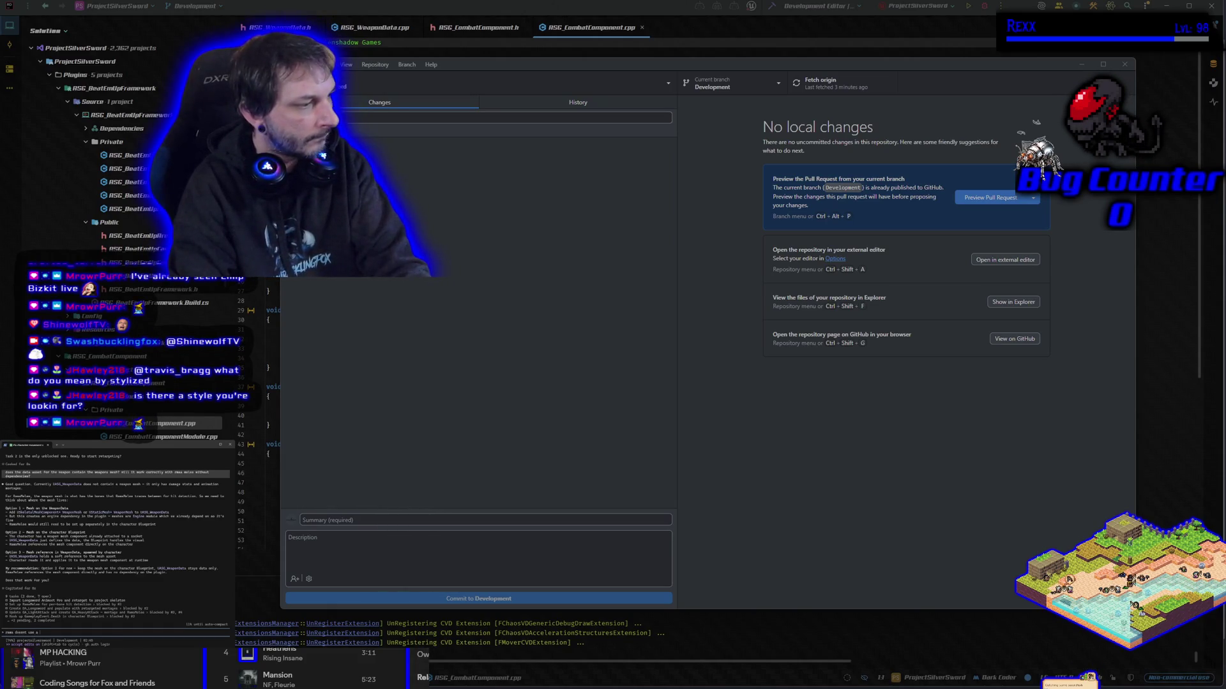
pyautogui.write(' datsset')
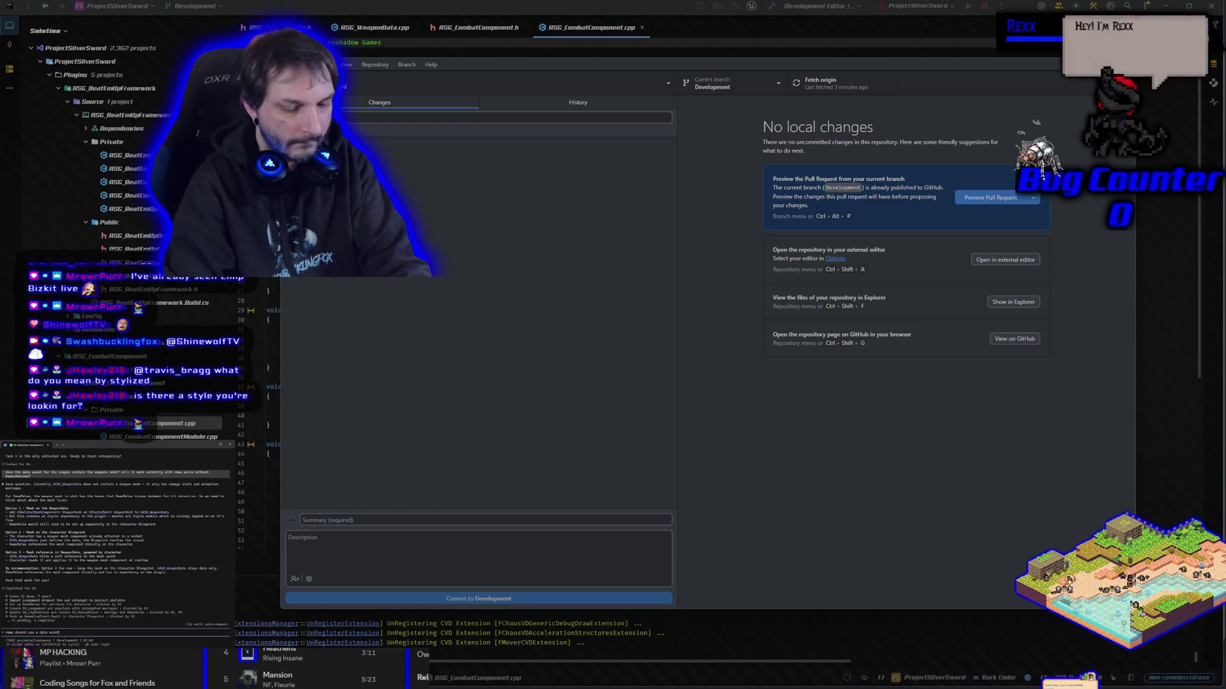
pyautogui.write(' for deapons')
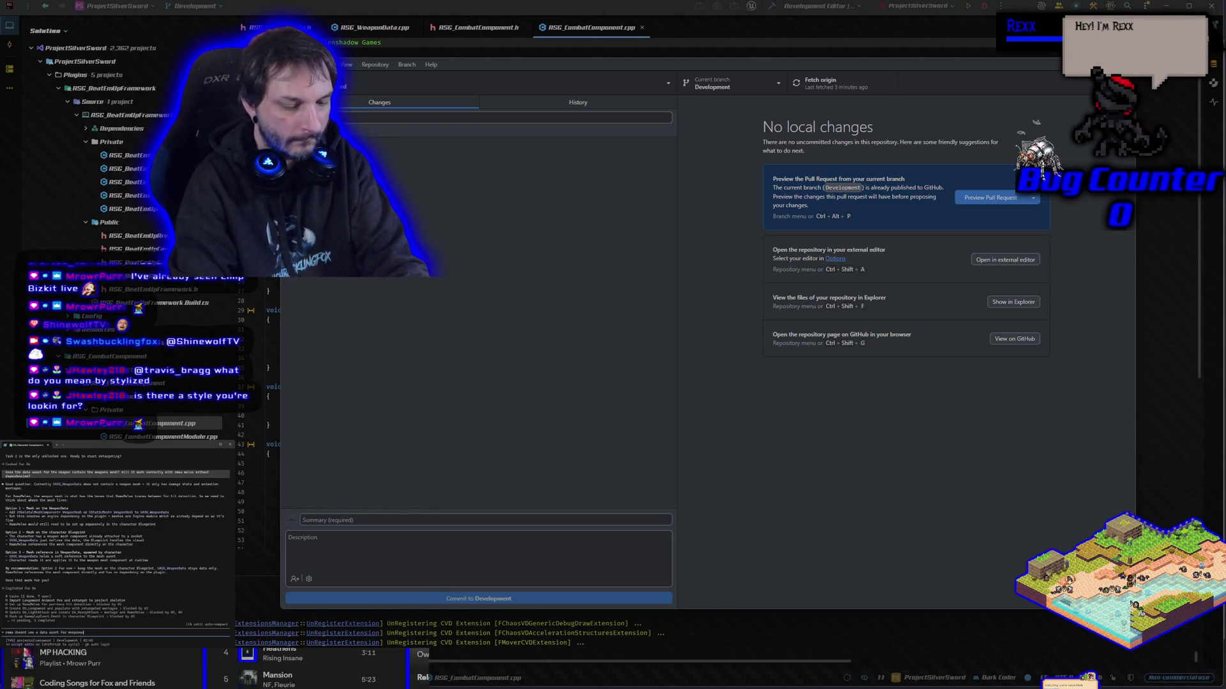
pyautogui.write('esh?')
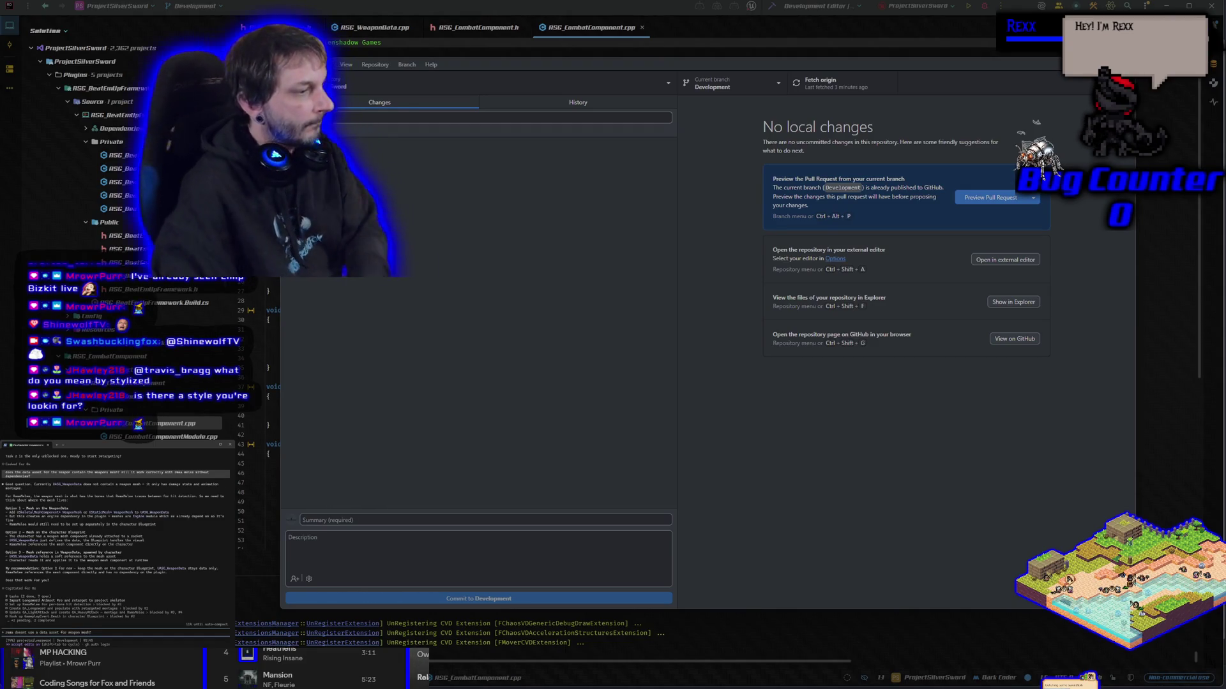
pyautogui.press('Return')
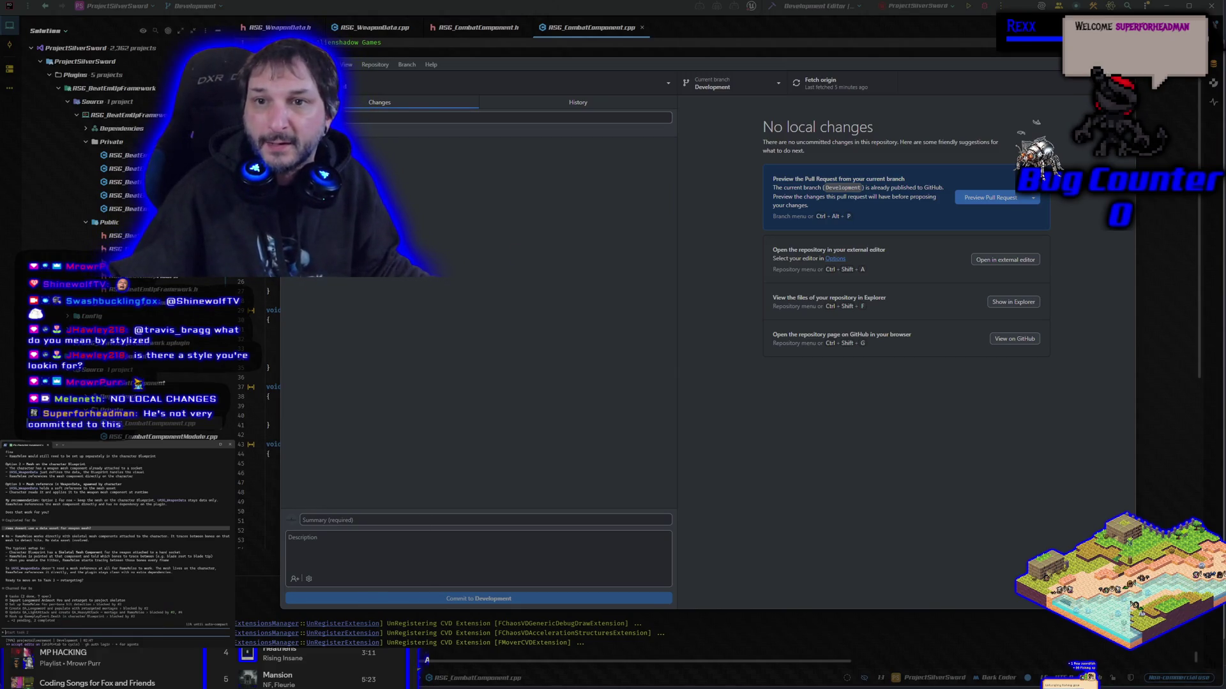
# - Review the latest 12-file commit, confirm Development has no local changes, and send the task 2 request
pyautogui.click(570, 102)
pyautogui.click(445, 147)
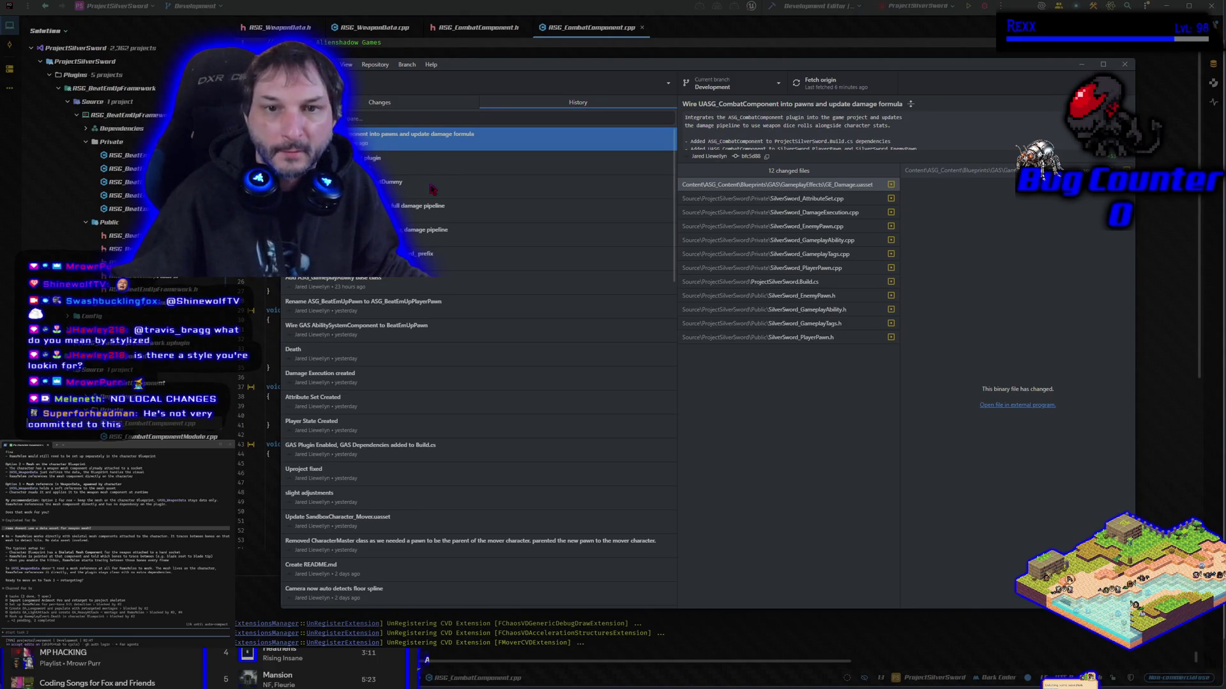
pyautogui.click(385, 104)
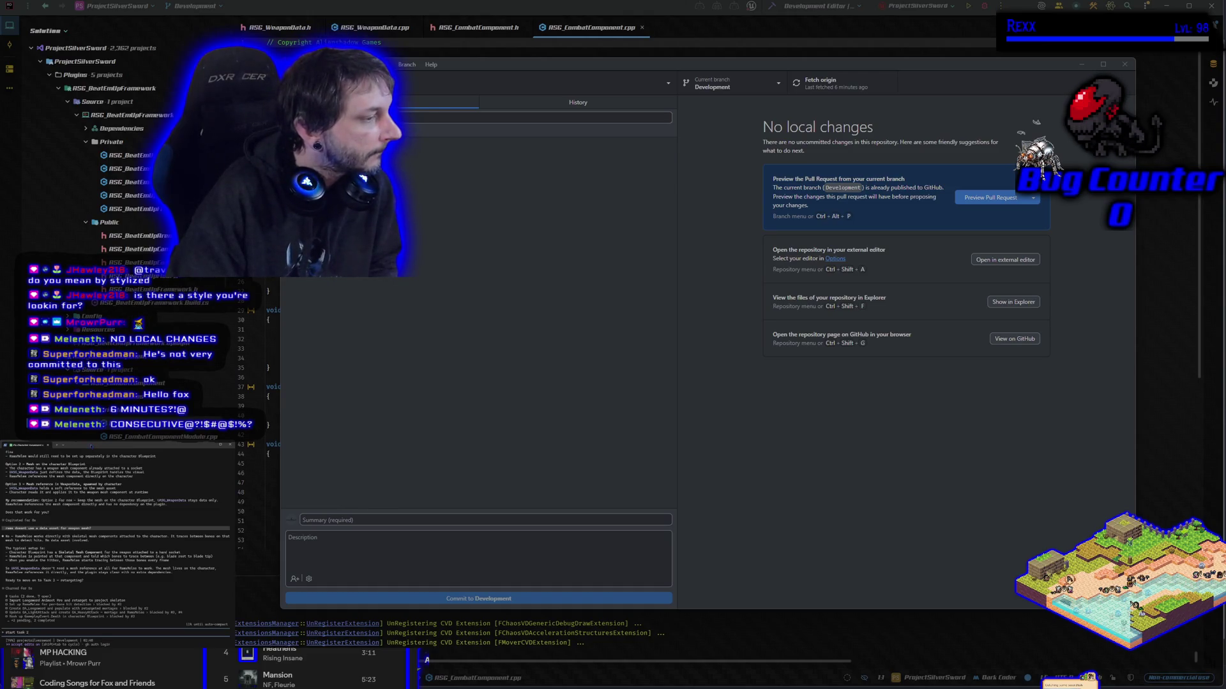
pyautogui.press('Return')
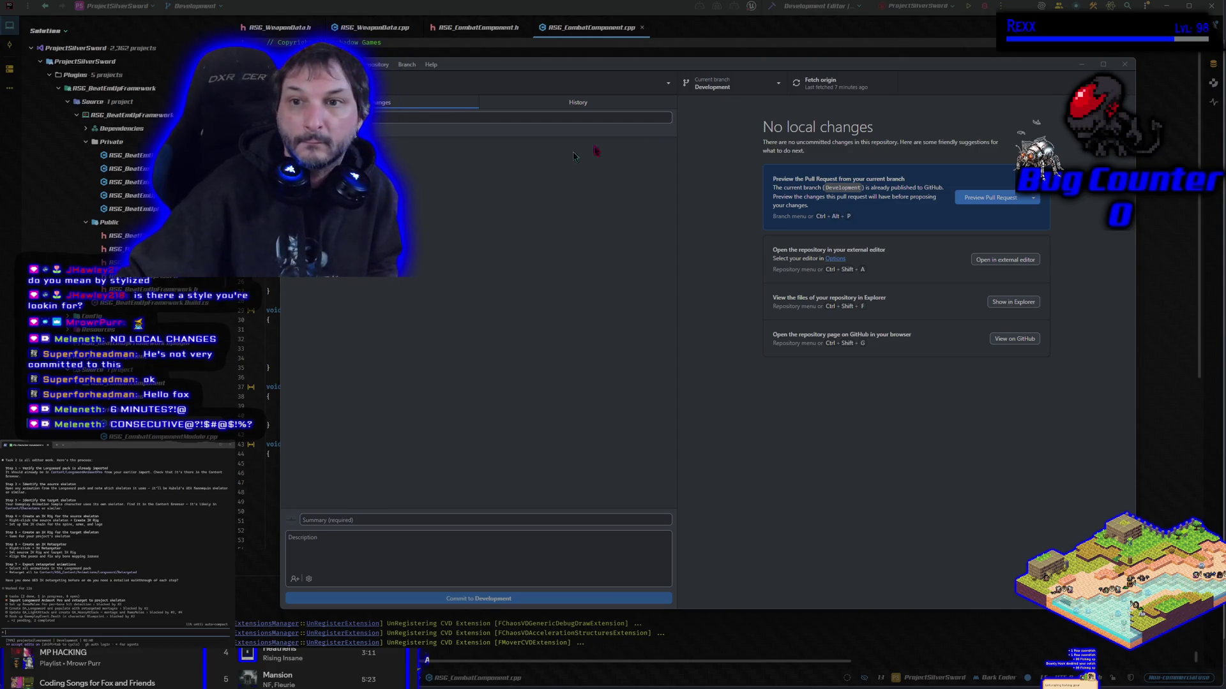
pyautogui.click(973, 5)
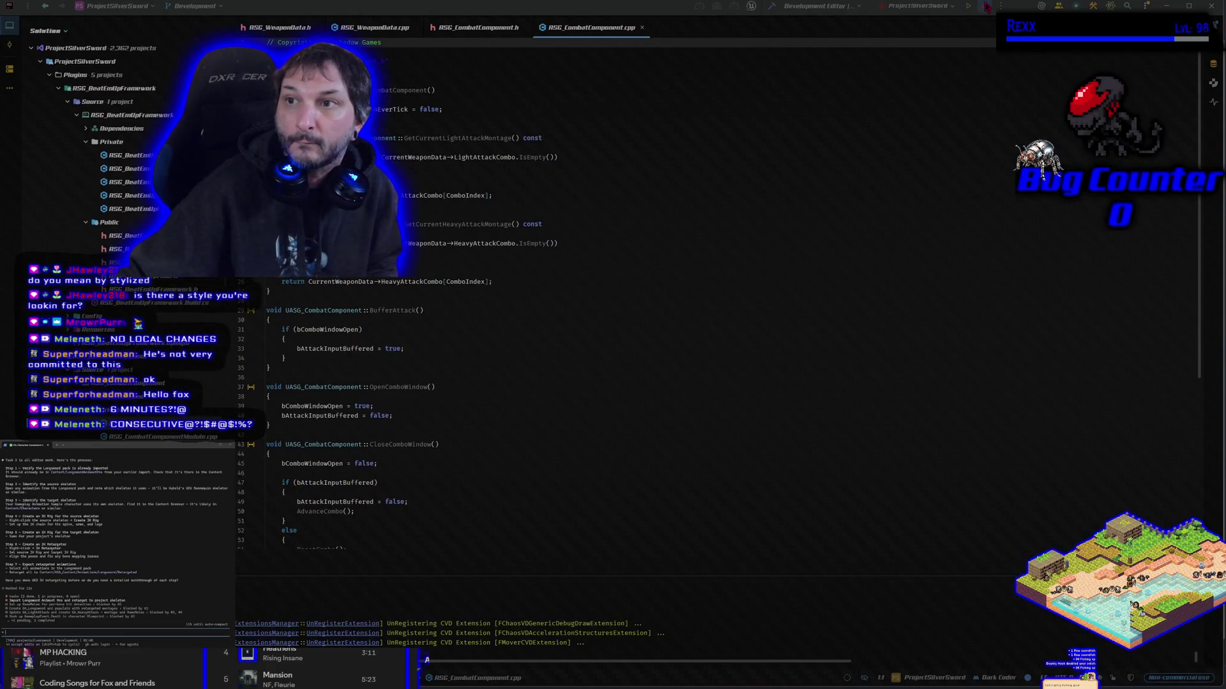
# - Build ProjectSilverSwordEditor Win64 Development in Rider, which succeeds as already up to date
pyautogui.click(984, 6)
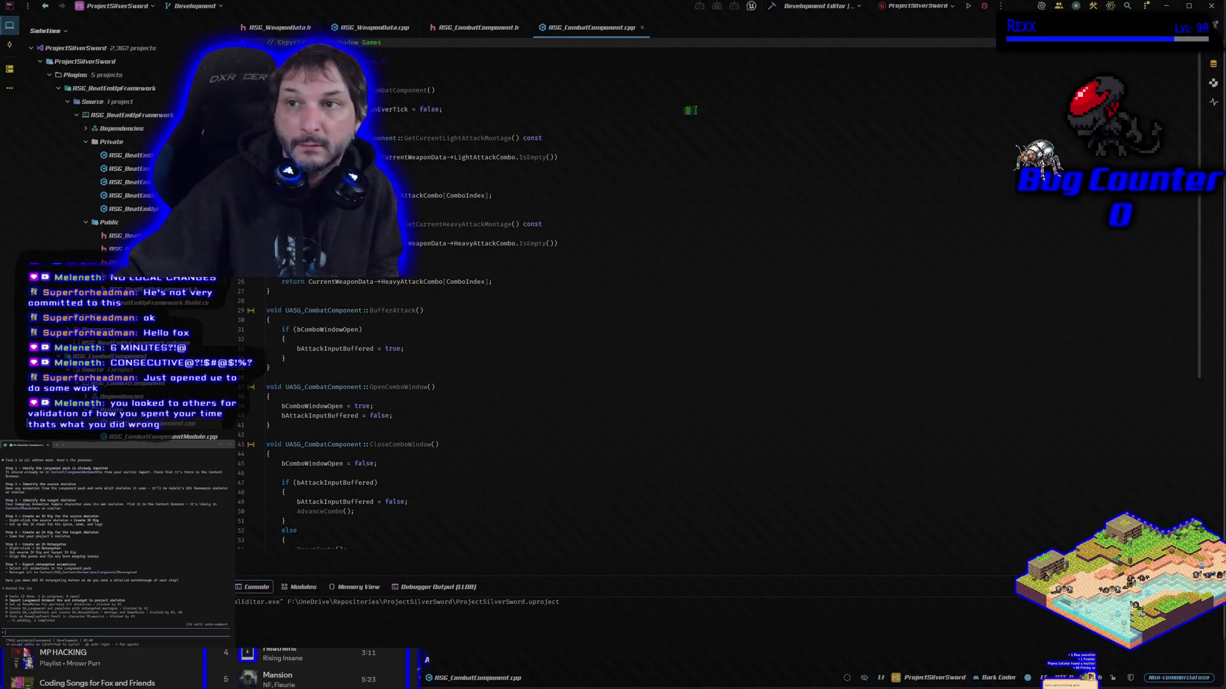
pyautogui.click(770, 8)
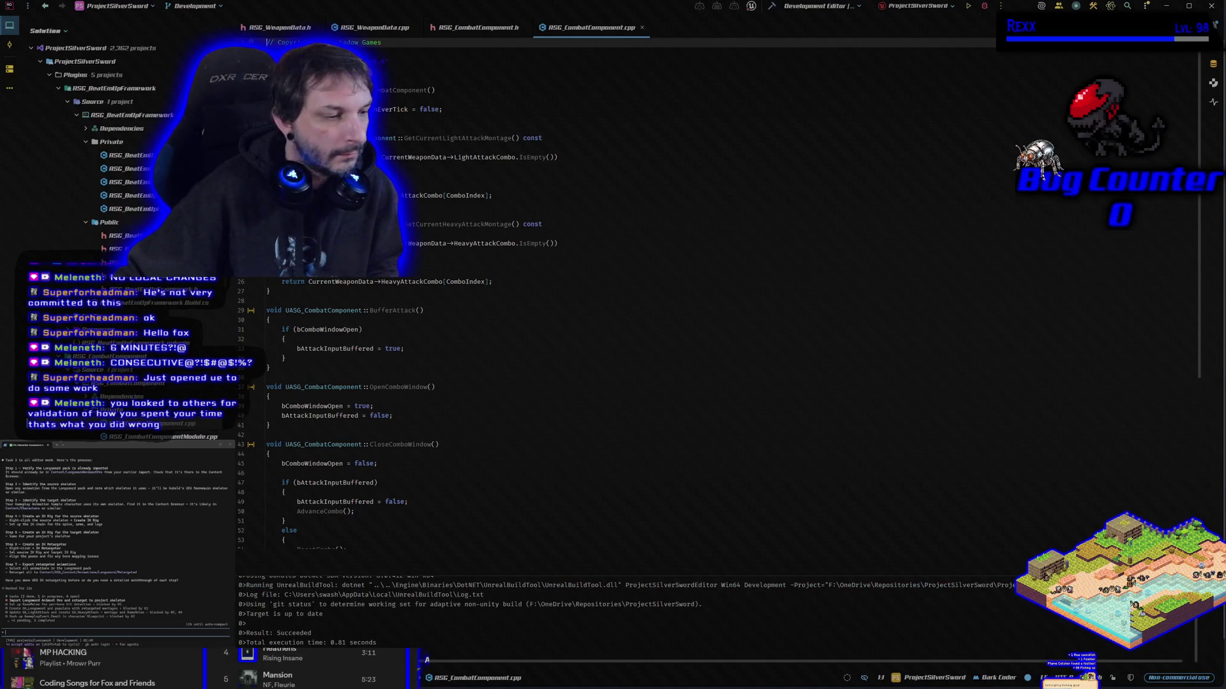
# - Rebuild and launch the Silver Sword Unreal Editor from Rider
pyautogui.click(985, 6)
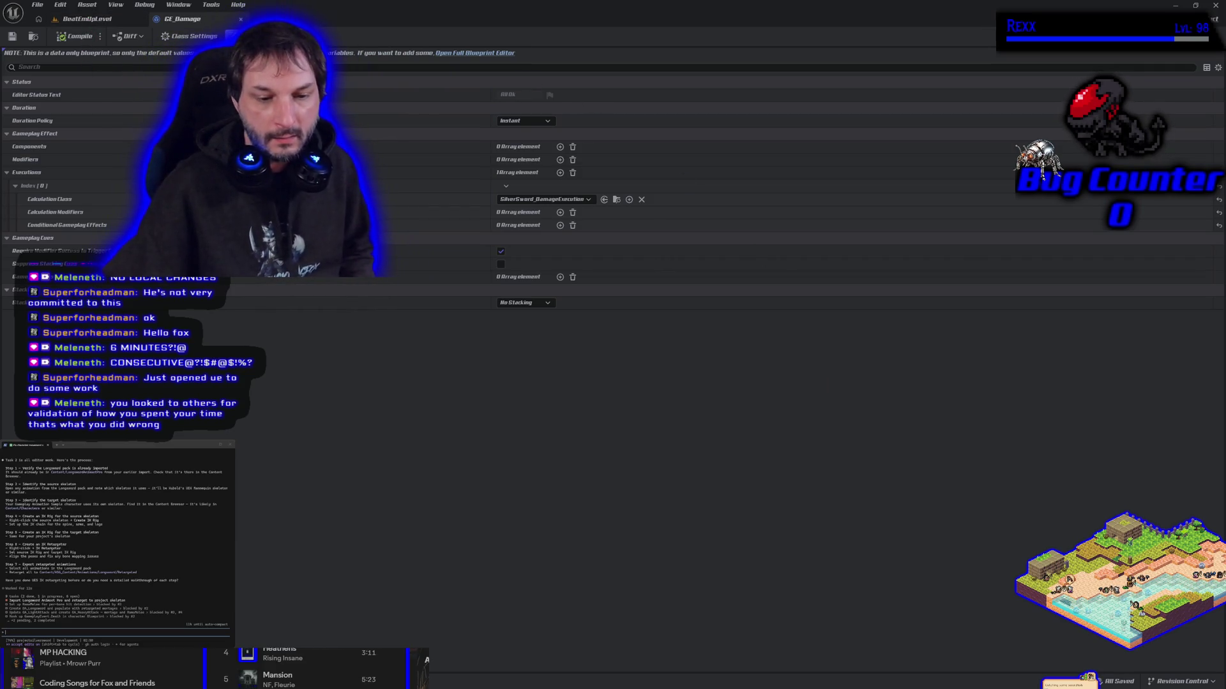
# - Bring up the Content Drawer showing the LongswordAnimsetPro folder
pyautogui.hotkey('ctrl', 'space')
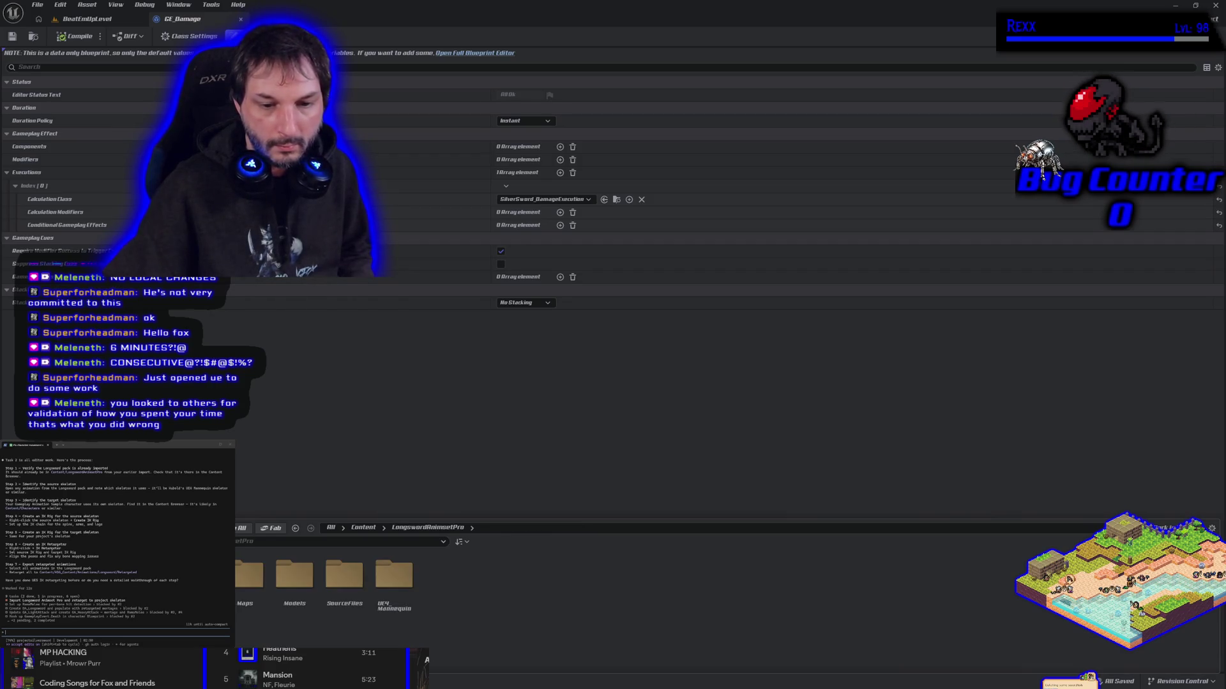
# - Open Longs_Attack_D from Animations > RootMotion, then return to the BeatEmUpLevel level editor
pyautogui.doubleClick(199, 574)
pyautogui.doubleClick(248, 575)
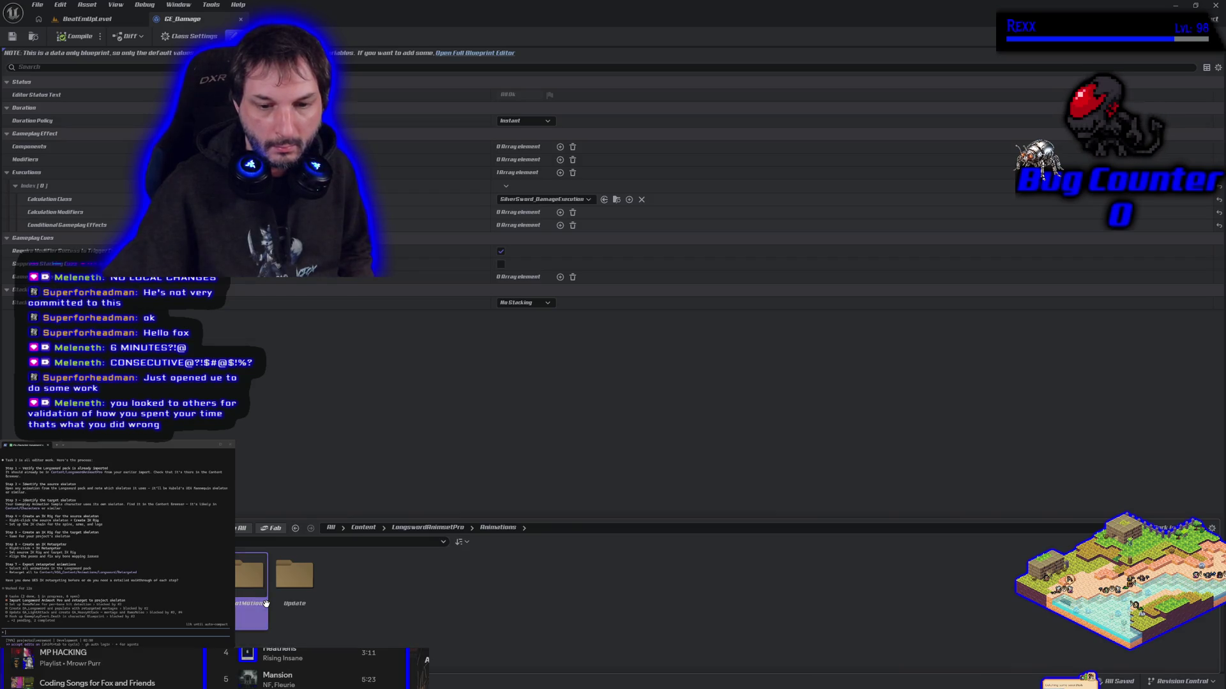
pyautogui.doubleClick(251, 575)
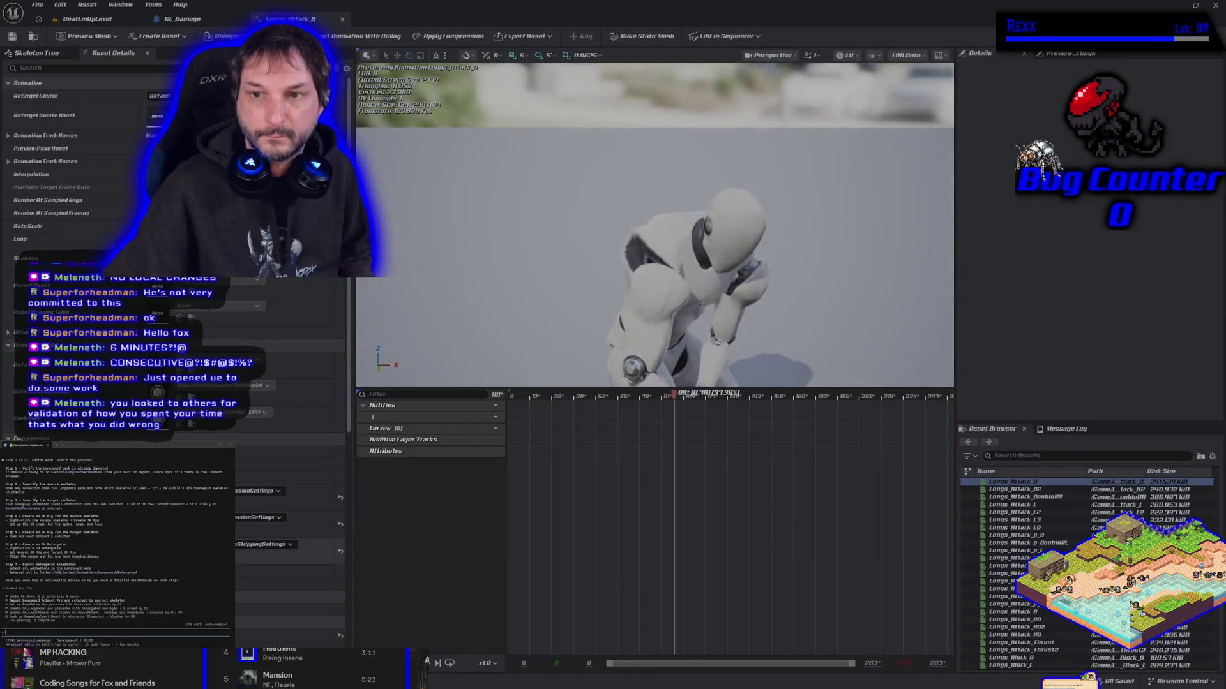
pyautogui.click(182, 19)
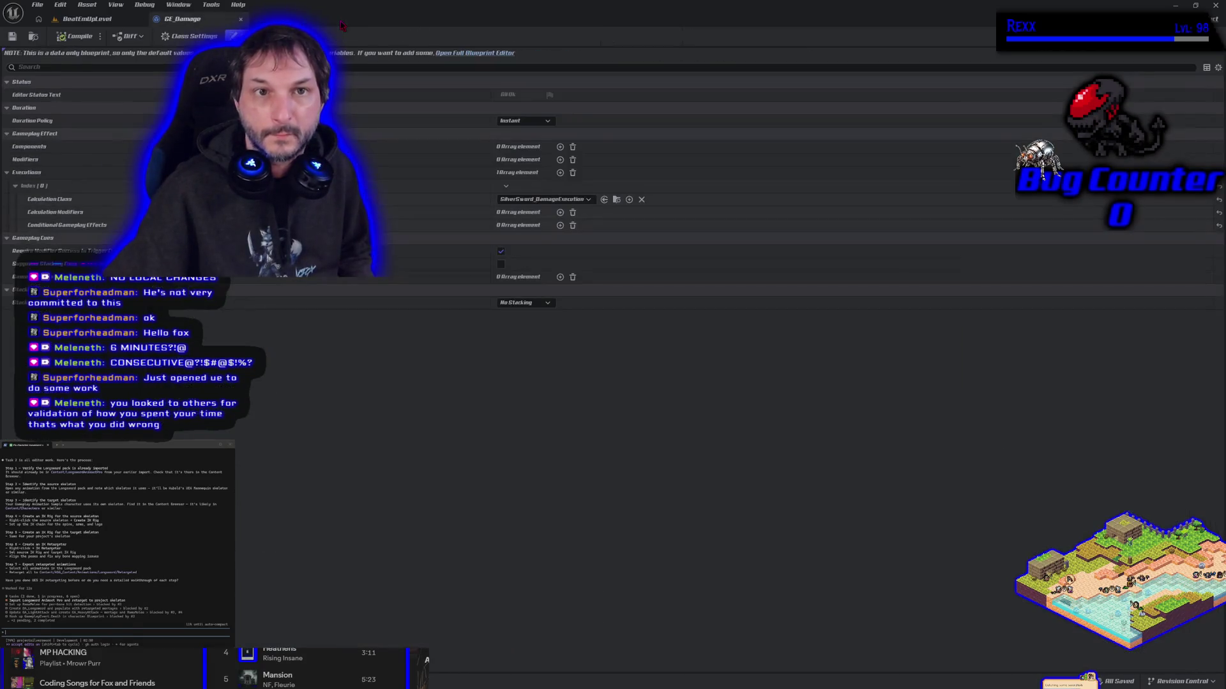
pyautogui.click(101, 20)
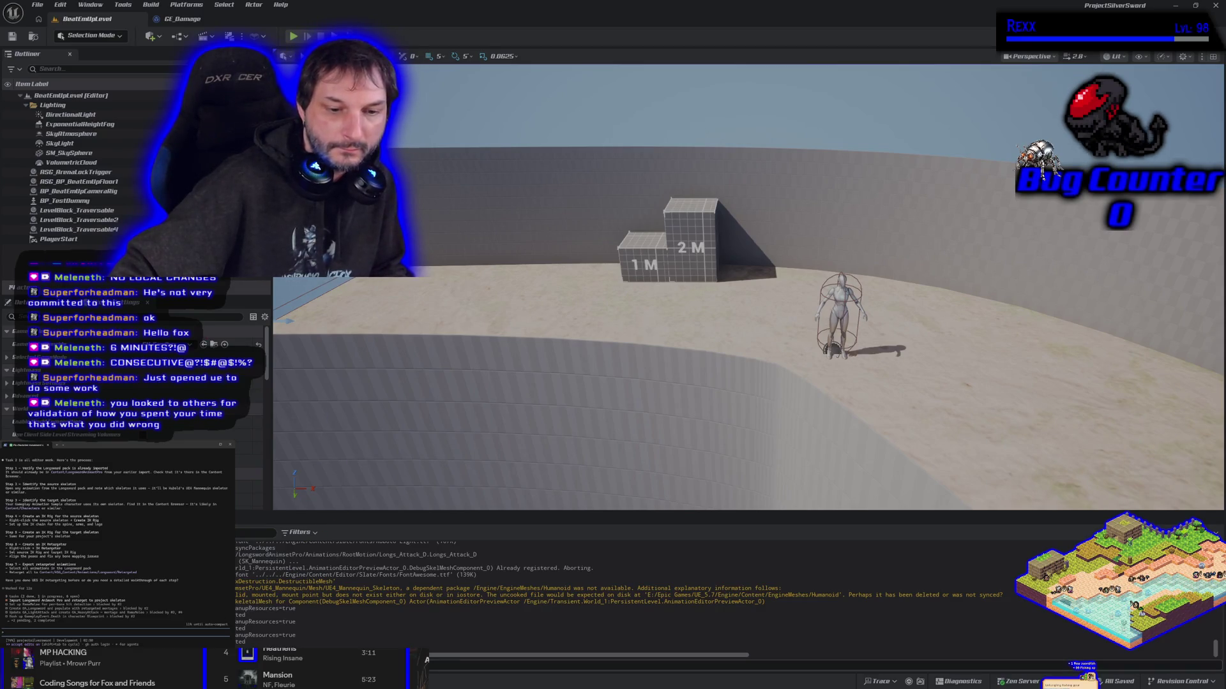
# - Reopen Longs_Attack_D, dock the skeleton editor, close GE_Damage, and show UE4_Mannequin_Skeleton
pyautogui.hotkey('ctrl', 'space')
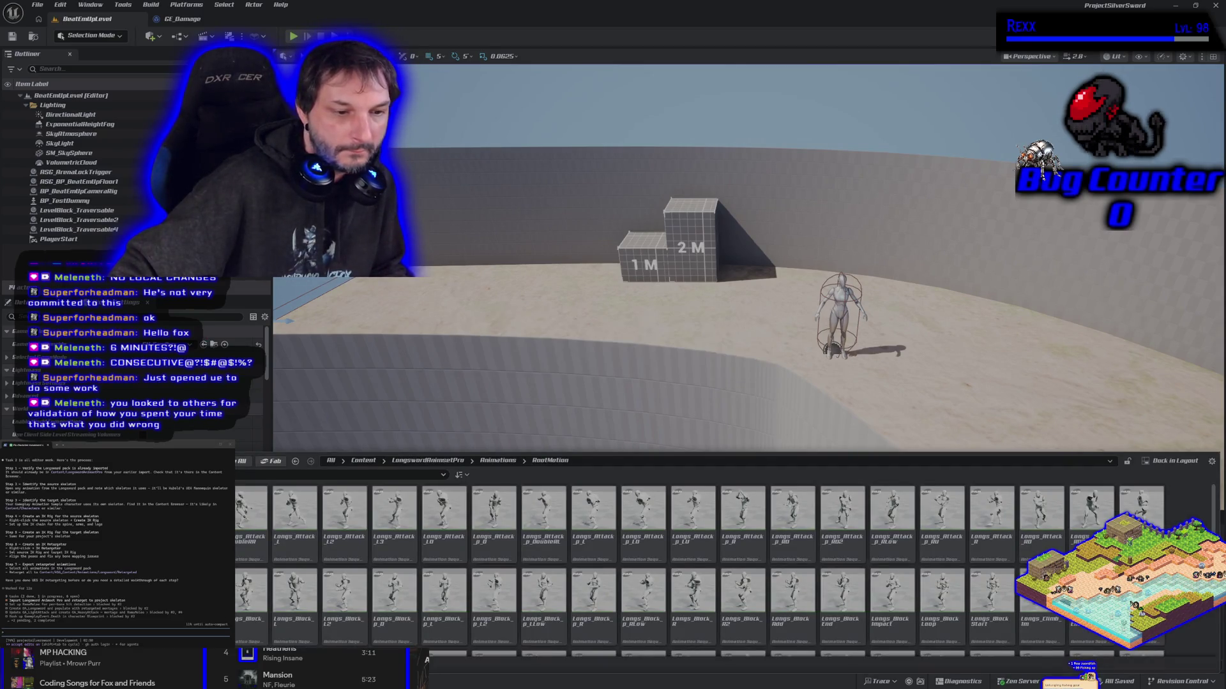
pyautogui.doubleClick(199, 511)
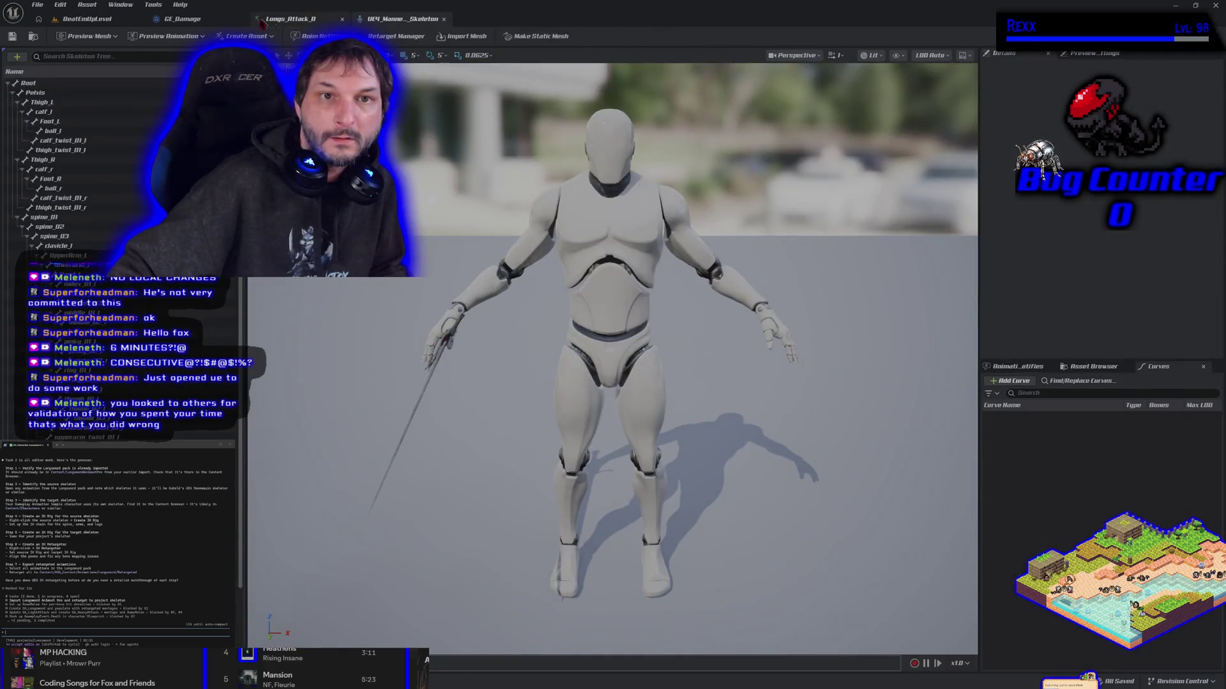
pyautogui.click(204, 19)
pyautogui.click(241, 19)
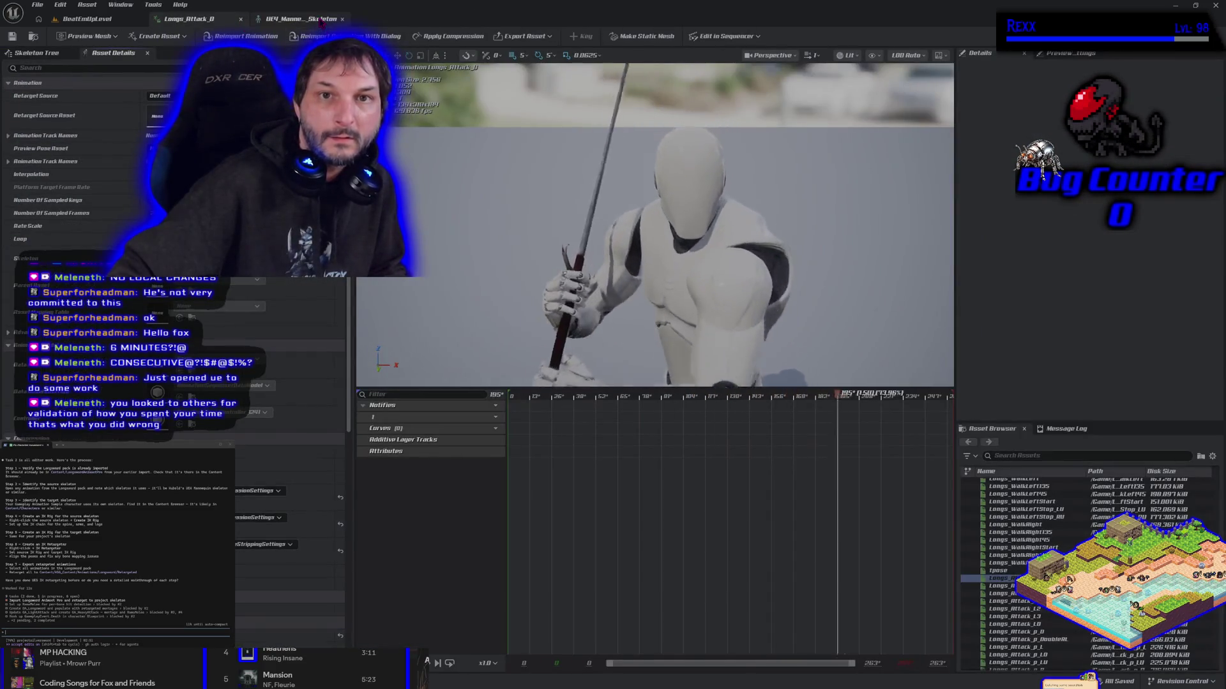
pyautogui.click(316, 19)
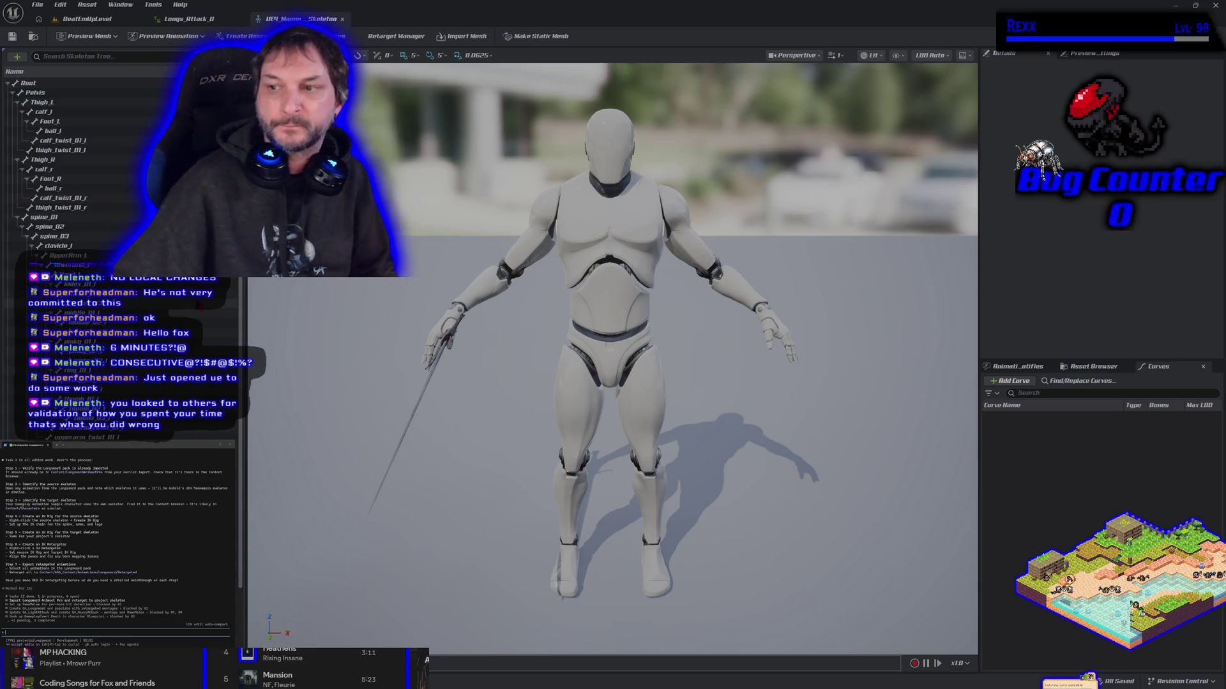
# - Browse the pack's UE4_Mannequin, Animations, Update and RootMotion folders, ending back in Animations
pyautogui.hotkey('ctrl', 'space')
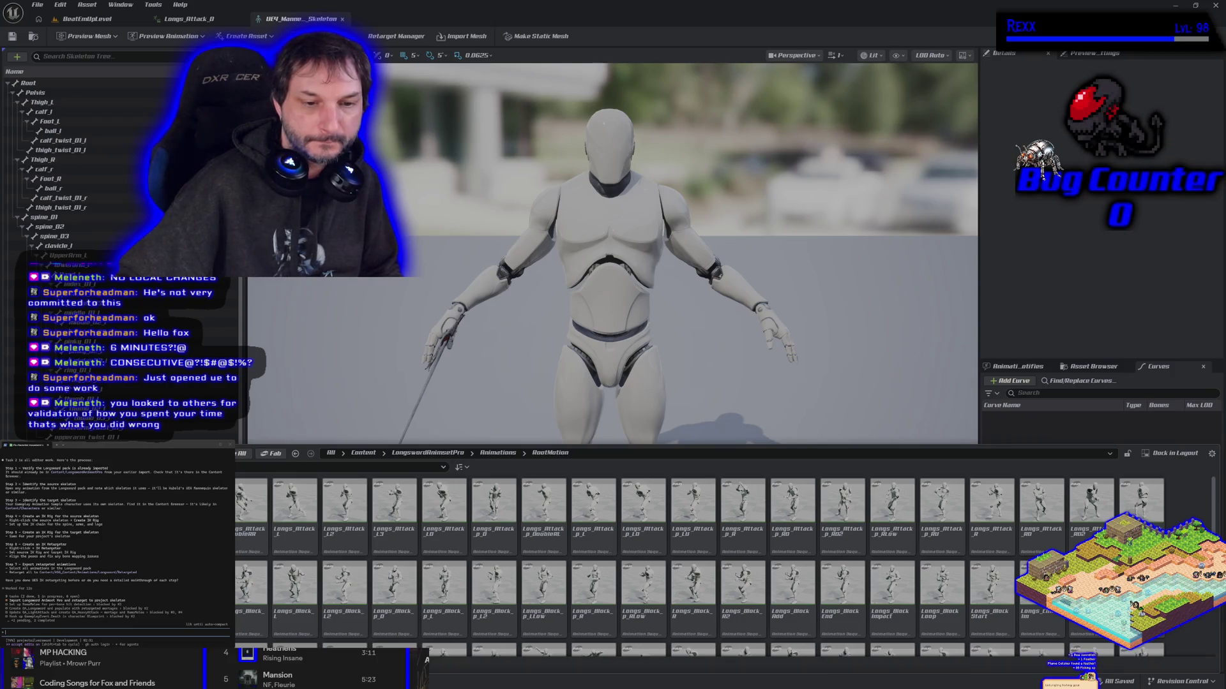
pyautogui.click(427, 452)
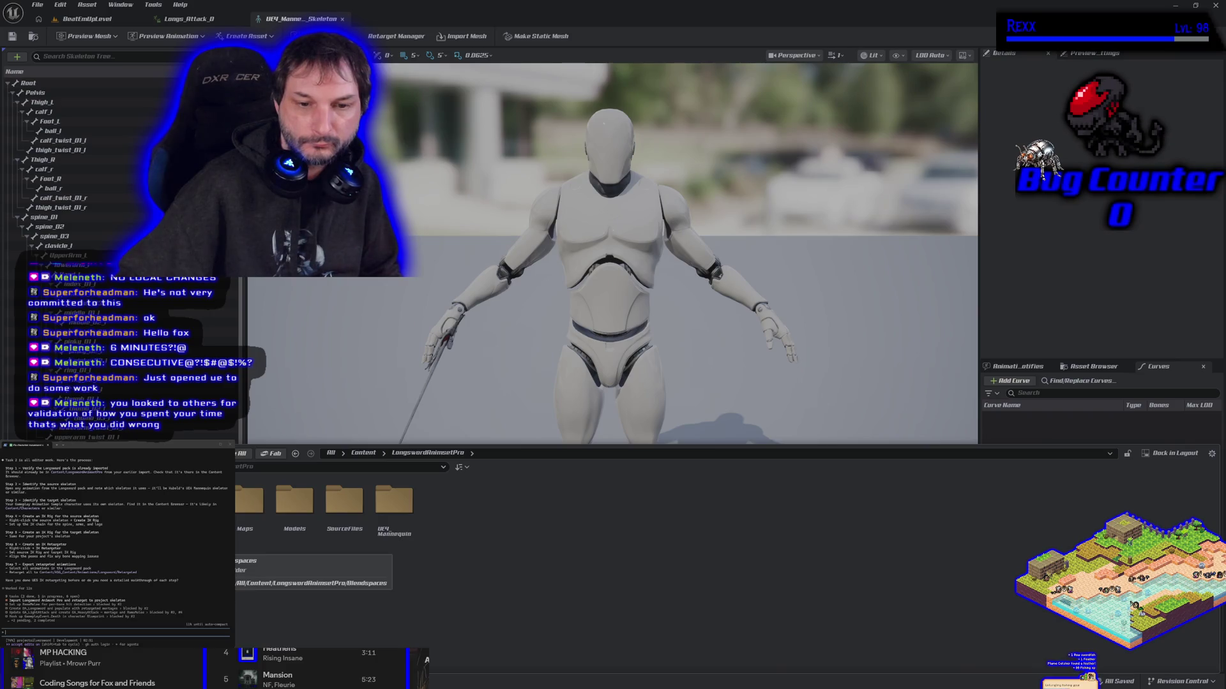
pyautogui.doubleClick(399, 520)
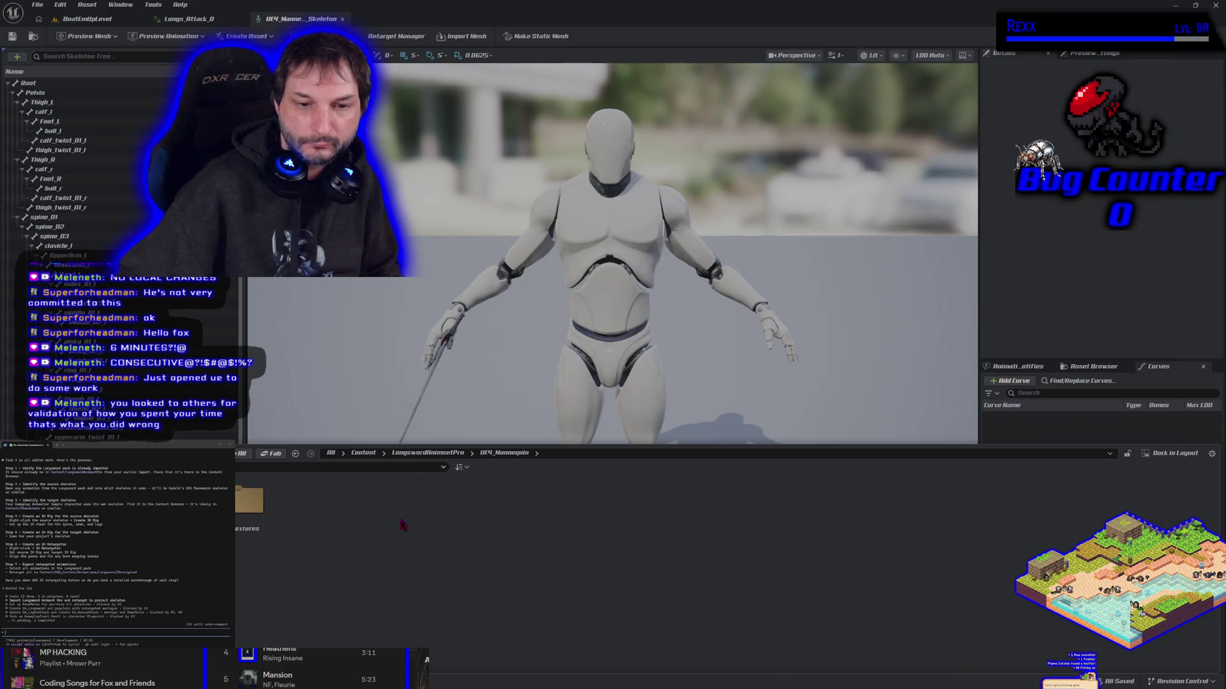
pyautogui.hotkey('alt', 'Left')
pyautogui.click(393, 511)
pyautogui.doubleClick(392, 511)
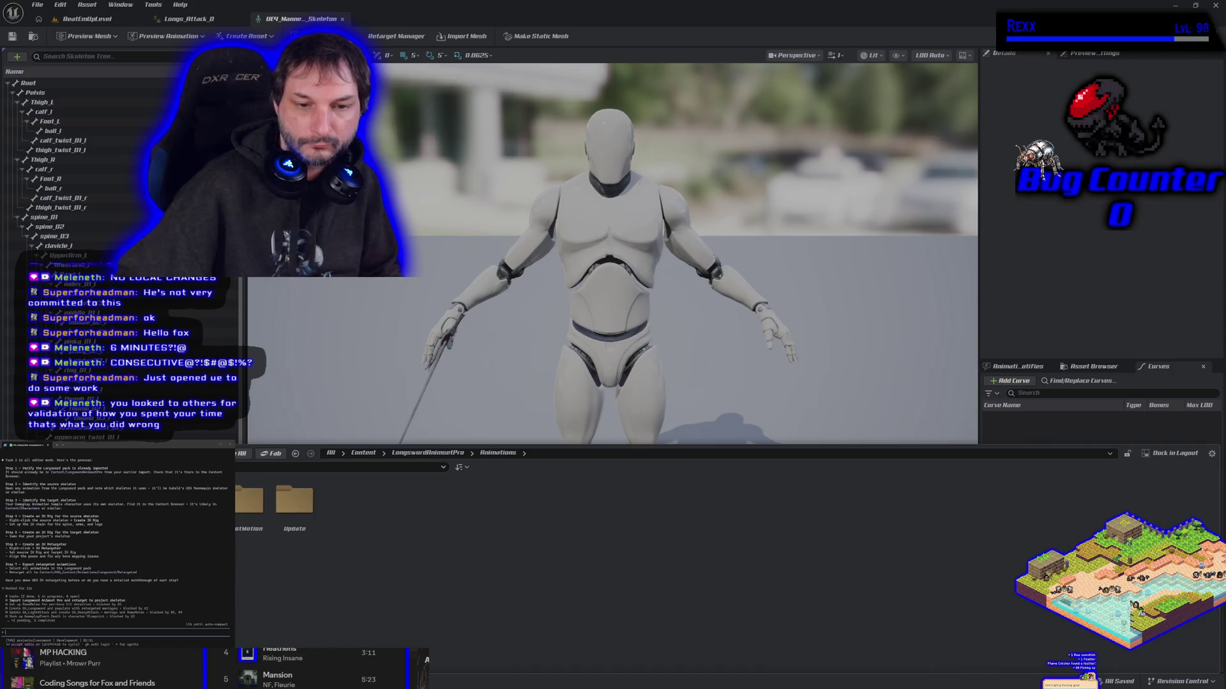
pyautogui.click(285, 530)
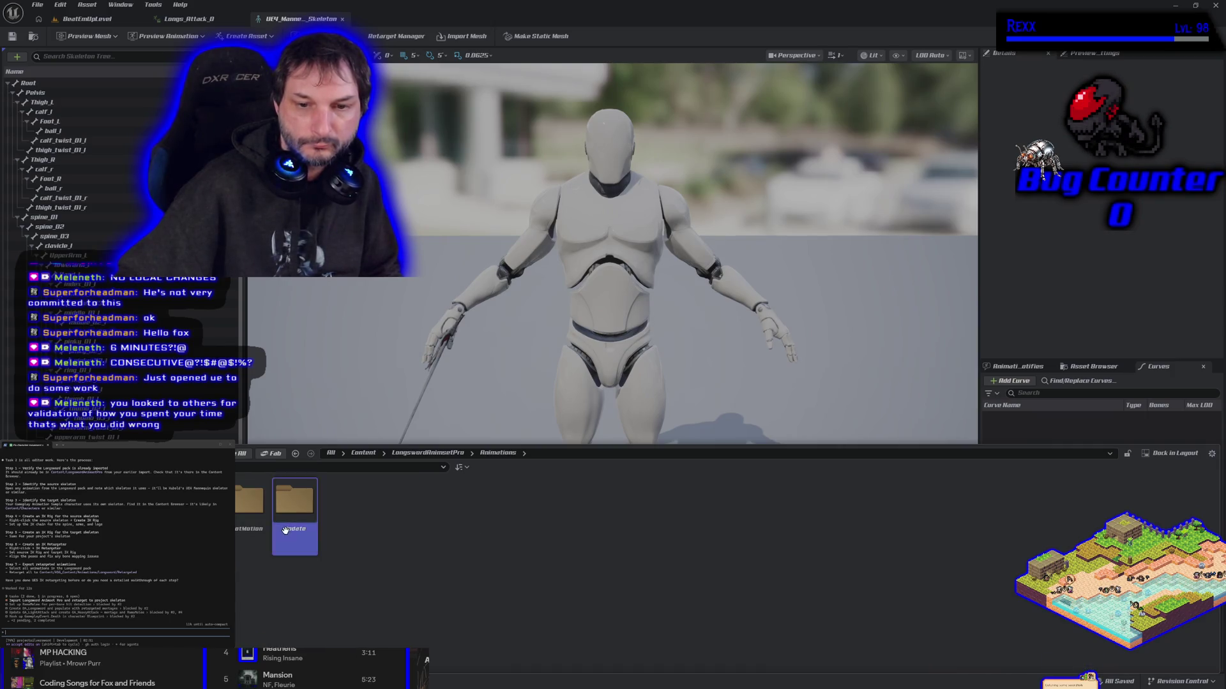
pyautogui.doubleClick(286, 530)
pyautogui.doubleClick(249, 511)
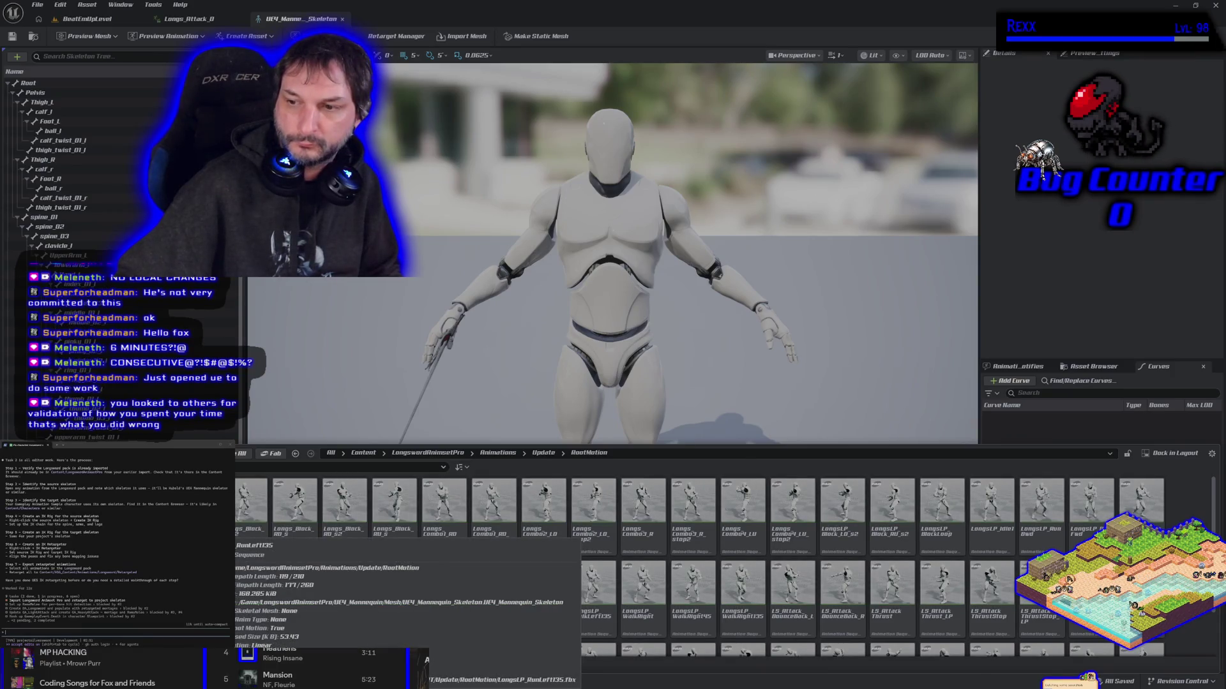
pyautogui.hotkey('alt', 'Left')
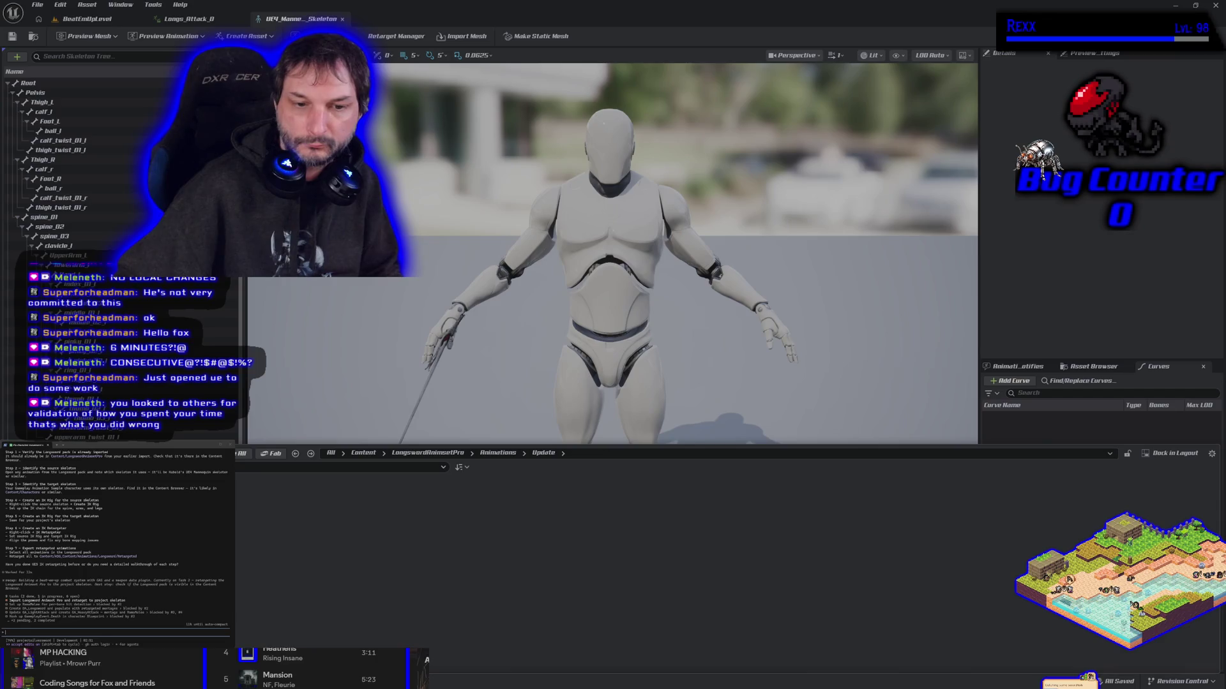
pyautogui.hotkey('alt', 'Left')
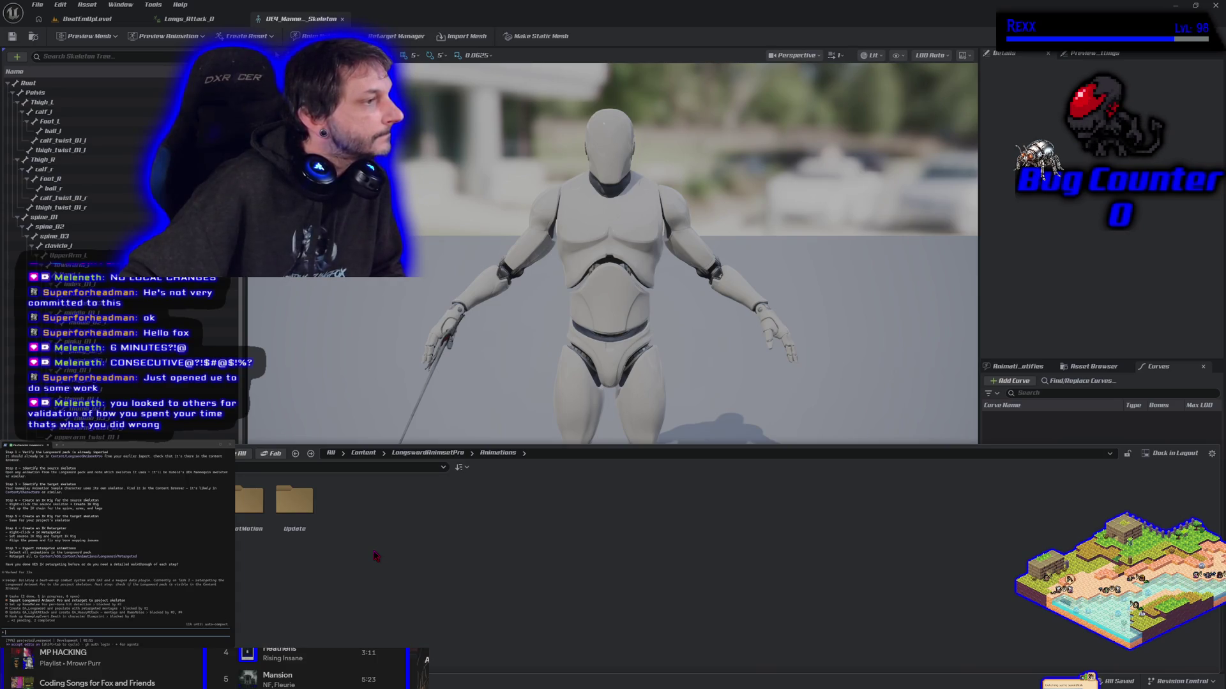
# - Locate the mannequin skeleton asset, inspect its actions, and return to the longsword Animations folder
pyautogui.click(34, 36)
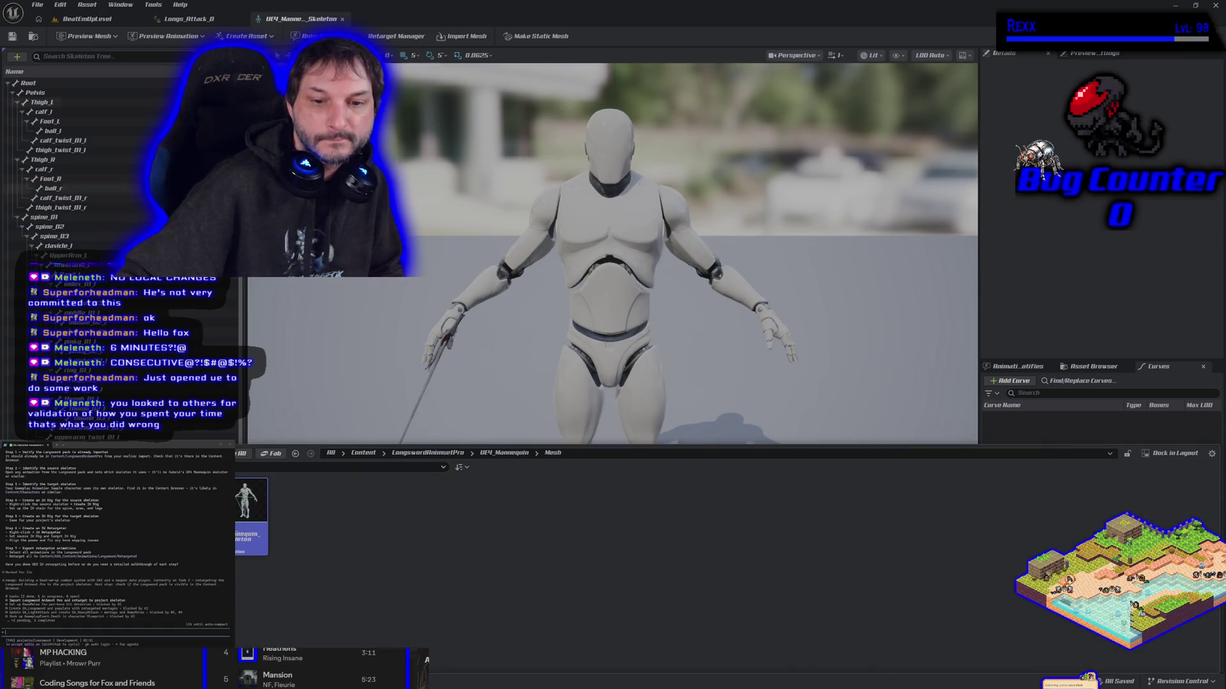
pyautogui.rightClick(248, 520)
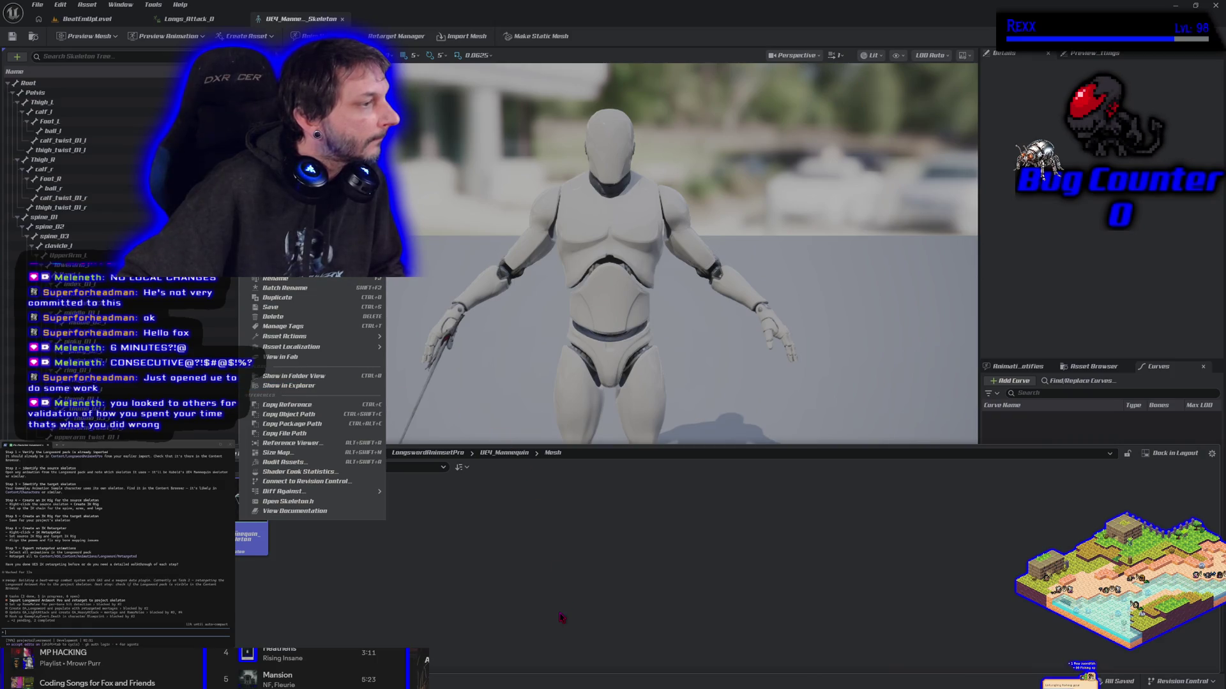
pyautogui.click(477, 602)
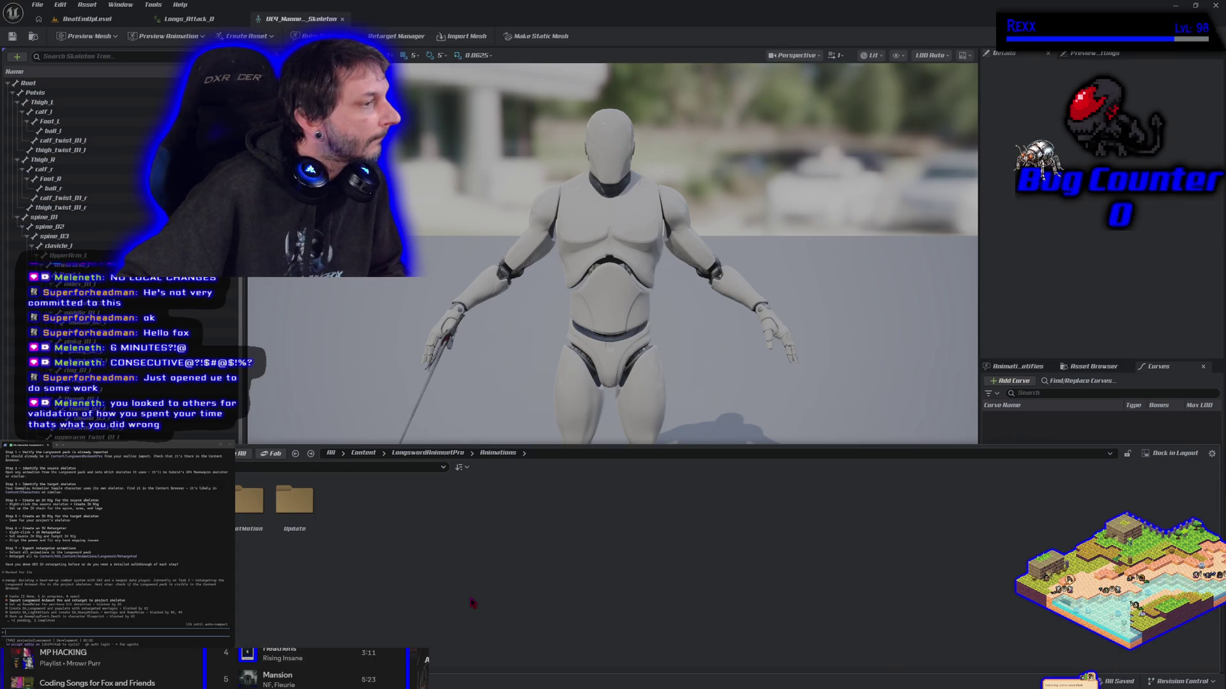
pyautogui.hotkey('alt', 'Left')
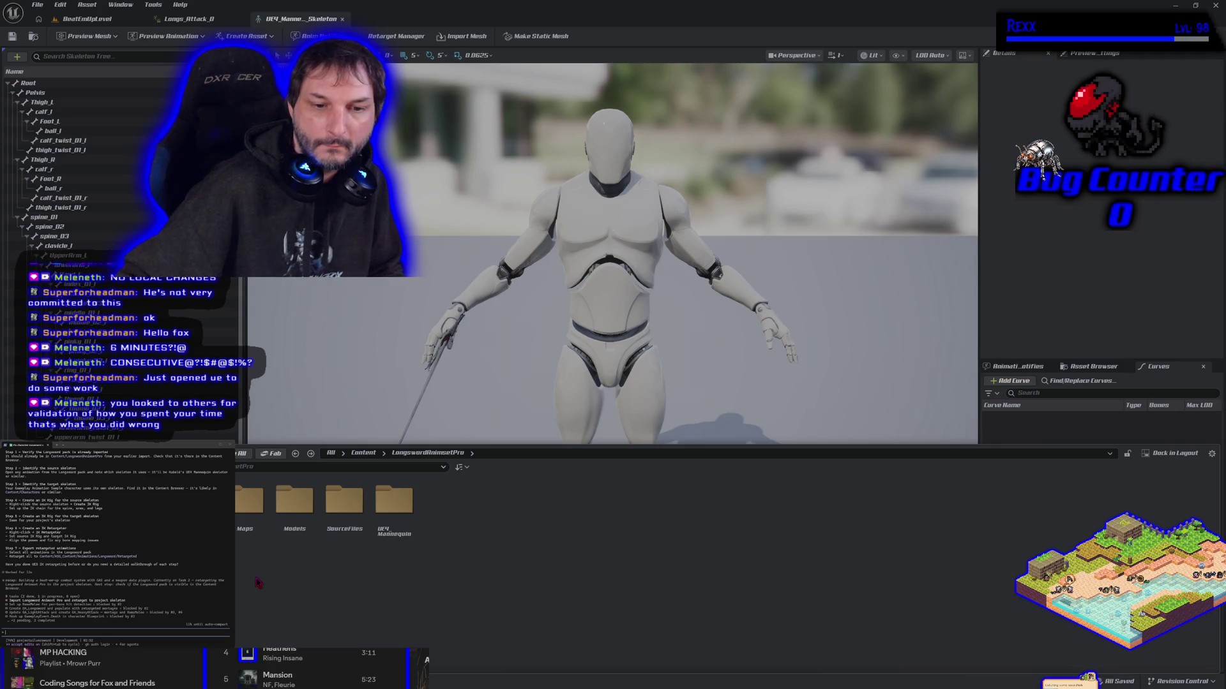
pyautogui.hotkey('alt', 'Right')
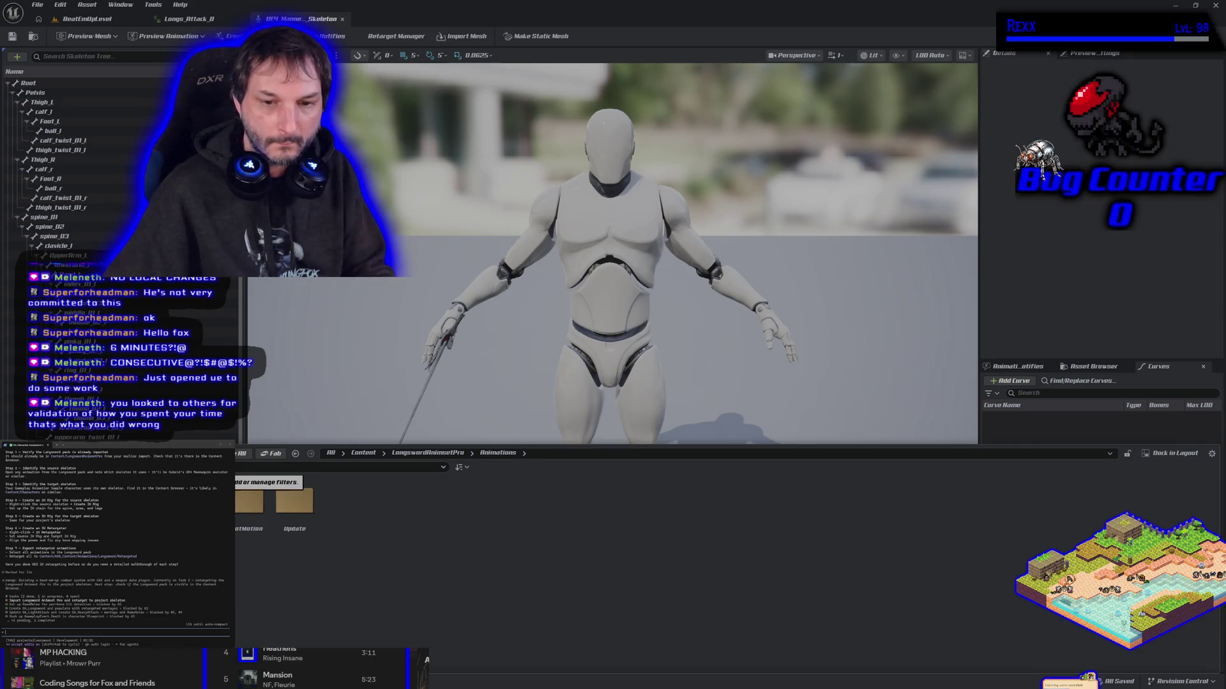
# - Try the Aim Offset asset filter, remove it, and go back up to Animations
pyautogui.click(242, 467)
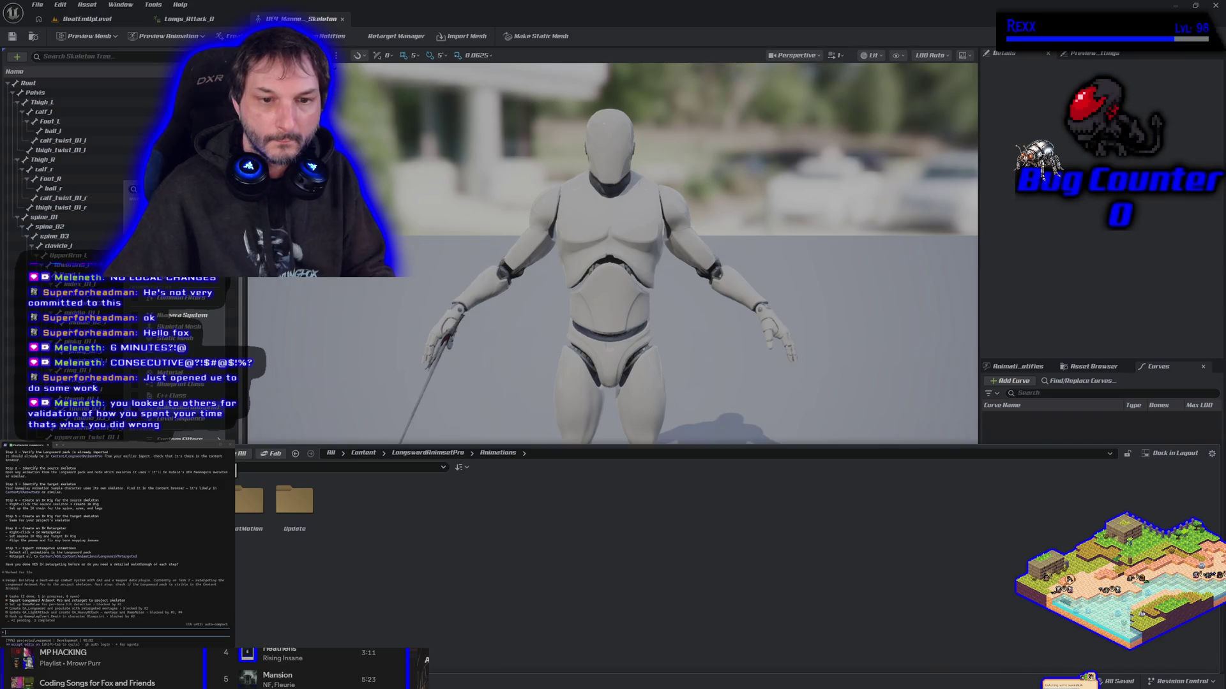
pyautogui.moveTo(198, 437)
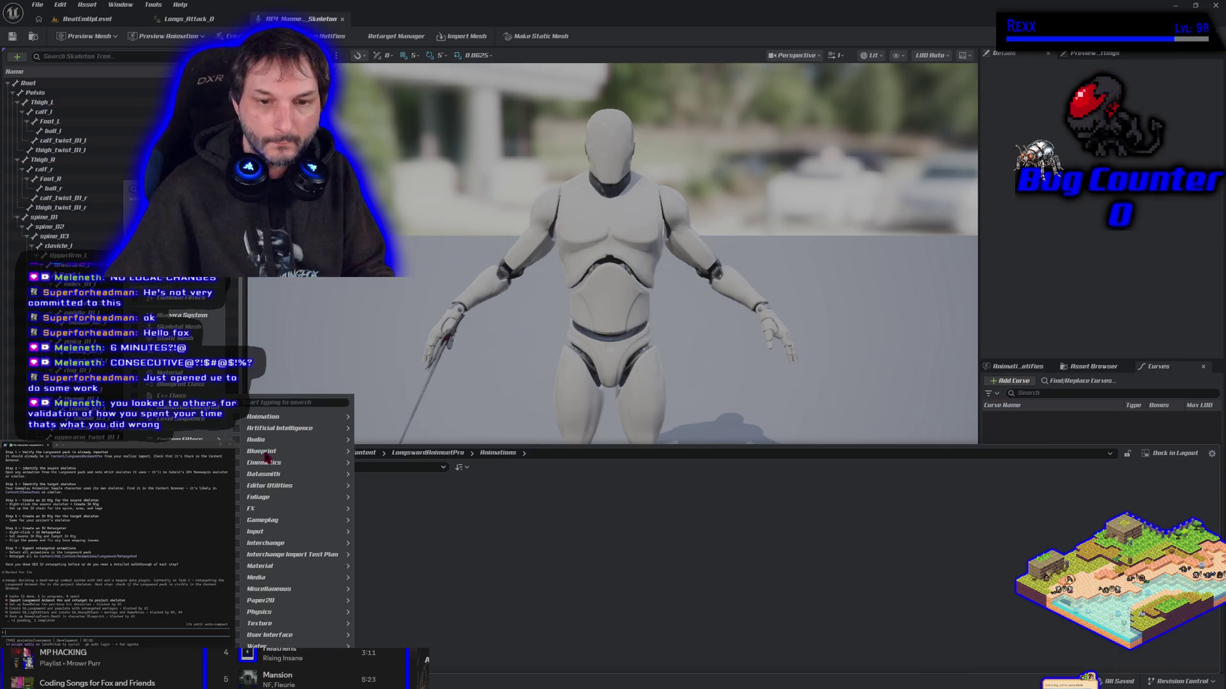
pyautogui.moveTo(294, 417)
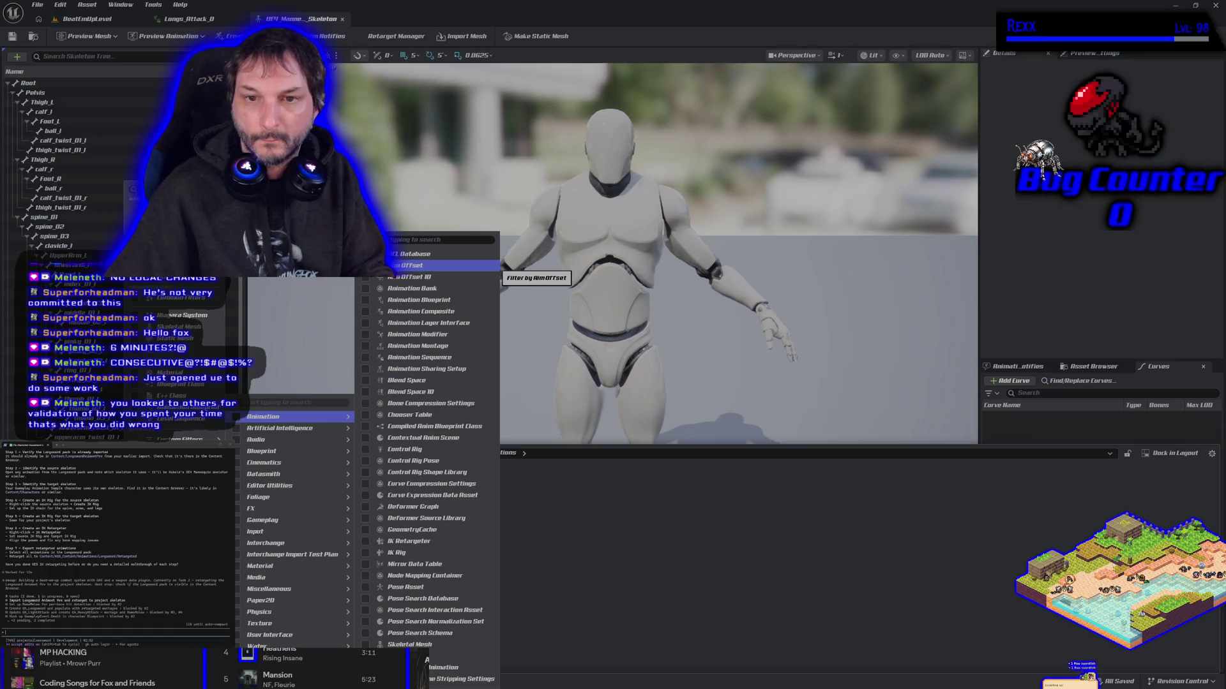
pyautogui.click(415, 265)
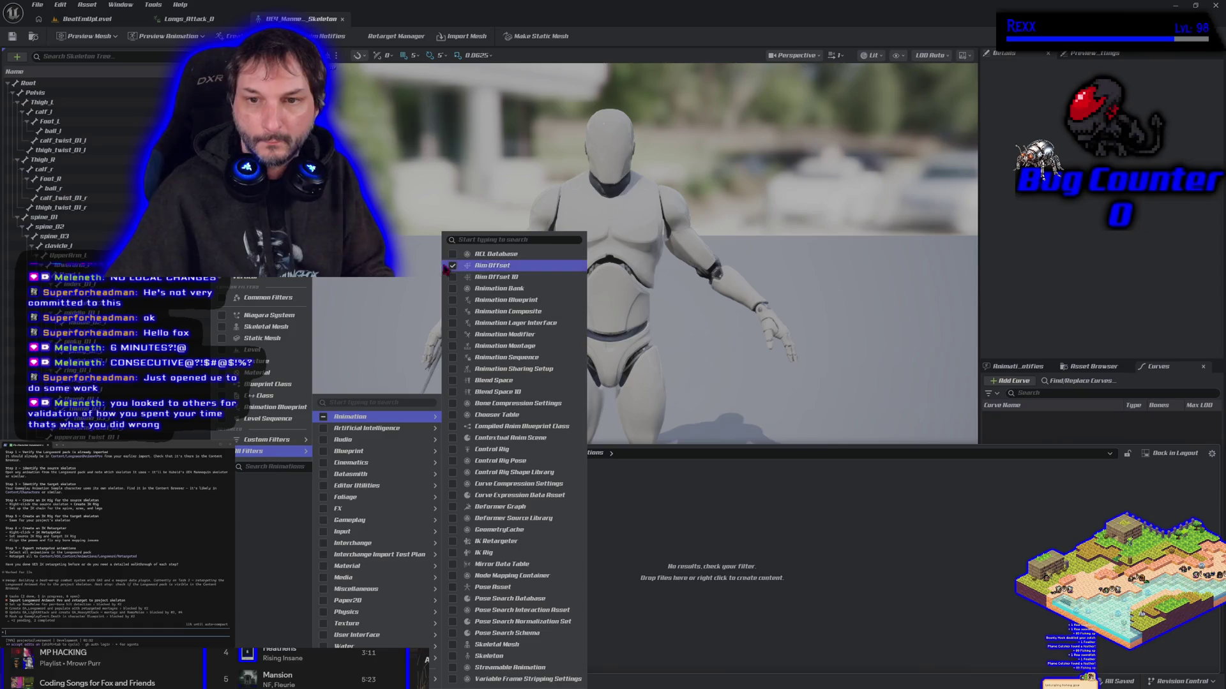
pyautogui.click(452, 266)
pyautogui.moveTo(300, 452)
pyautogui.press('Escape')
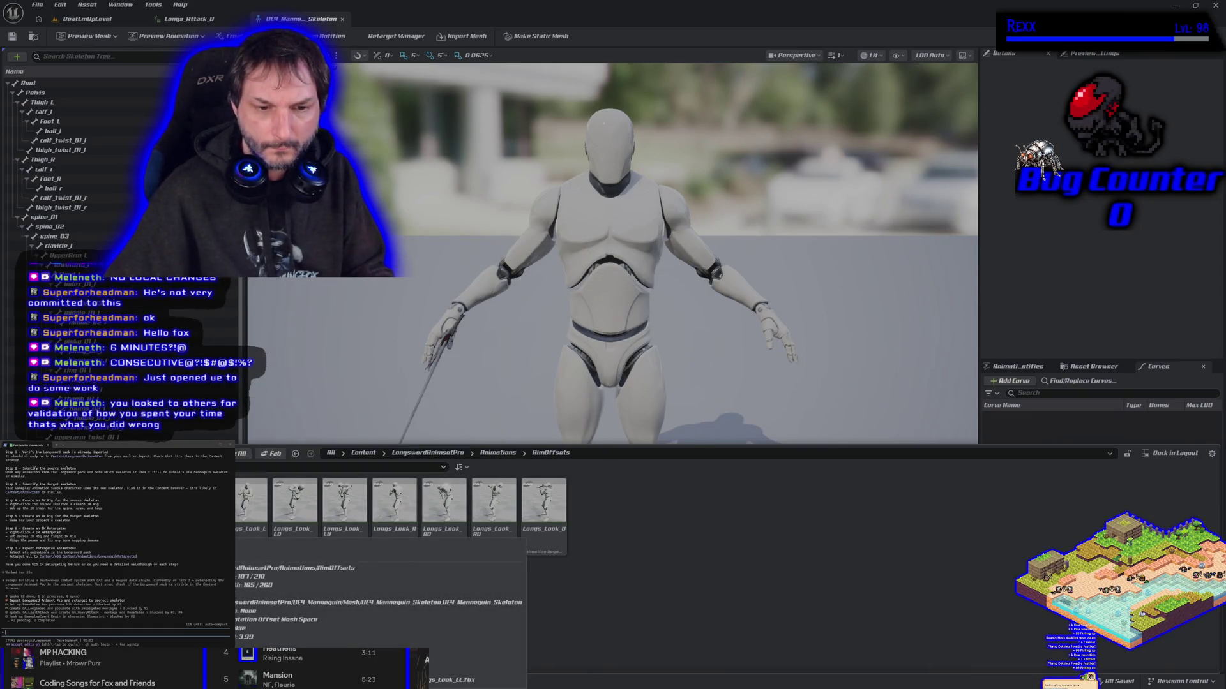
pyautogui.hotkey('alt', 'Left')
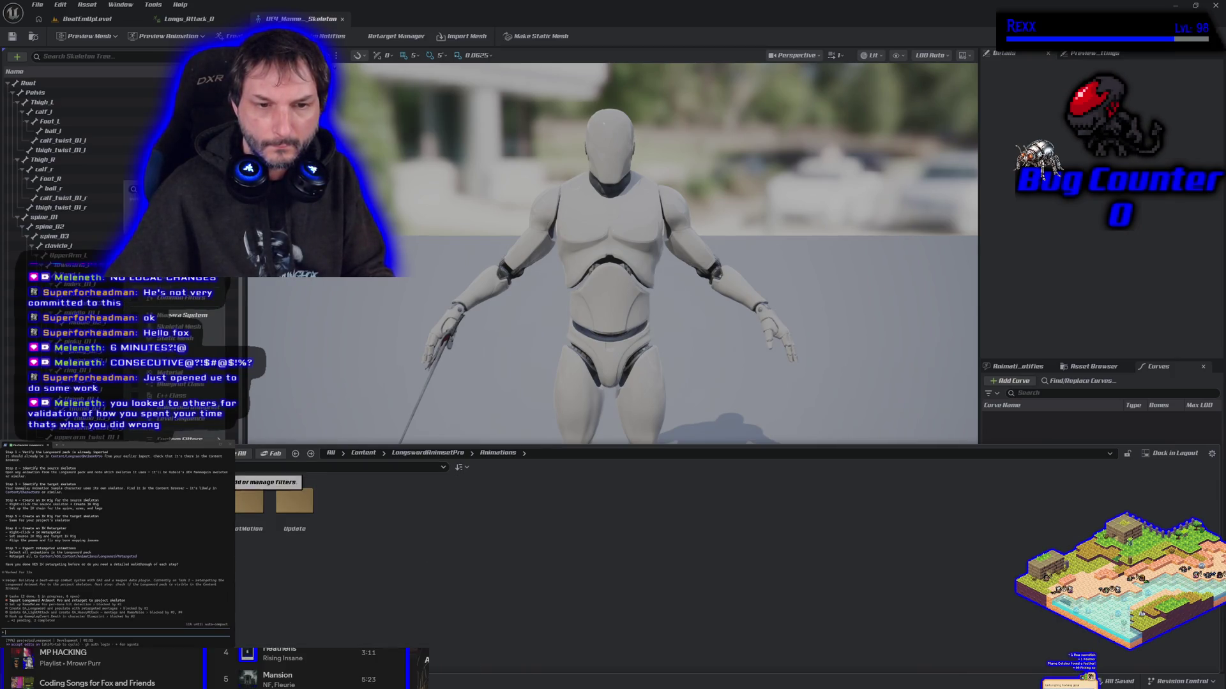
# - Filter the Animations folder to show only Animation Sequence assets
pyautogui.rightClick(249, 485)
pyautogui.moveTo(260, 436)
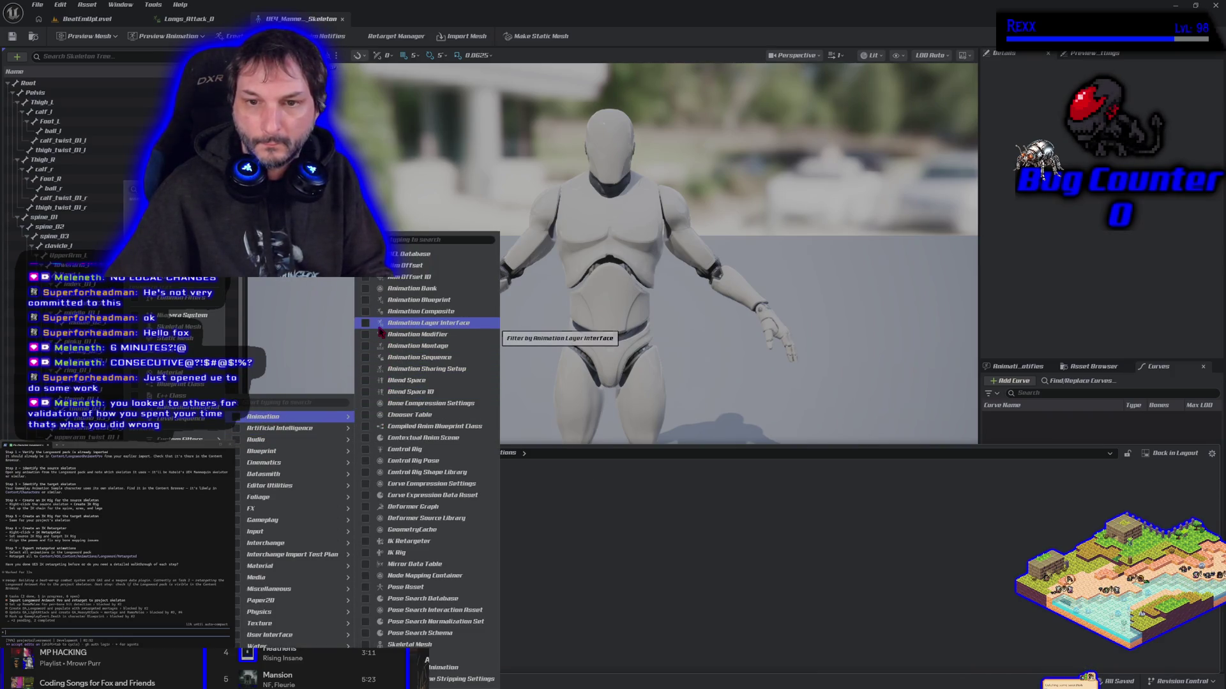
pyautogui.click(367, 358)
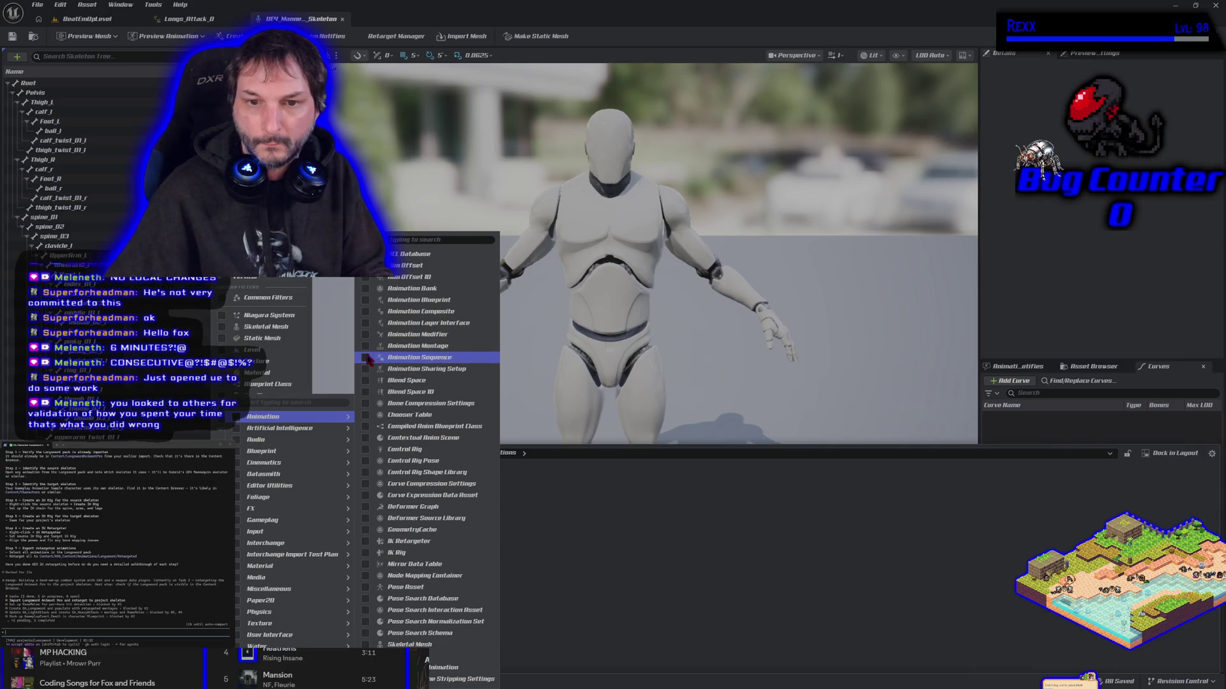
pyautogui.press('Escape')
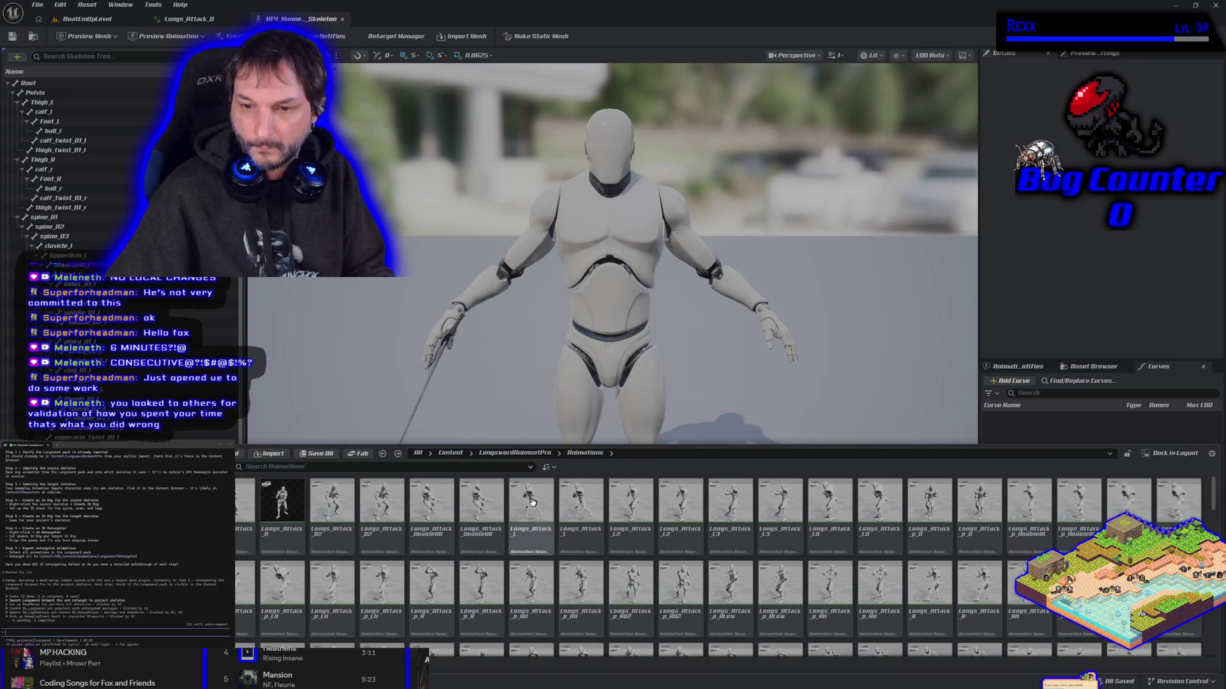
# - Select all filtered animations to view their actions, then clear the filter and go up to Animations
pyautogui.moveTo(250, 531)
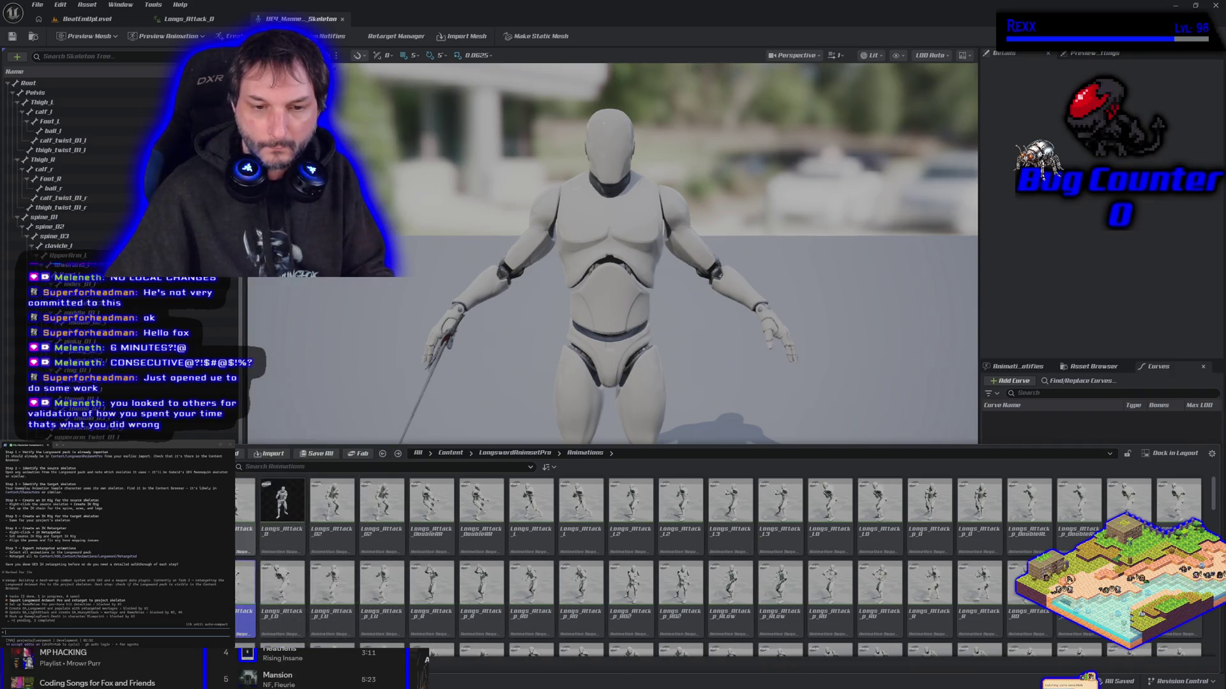
pyautogui.hotkey('ctrl', 'a')
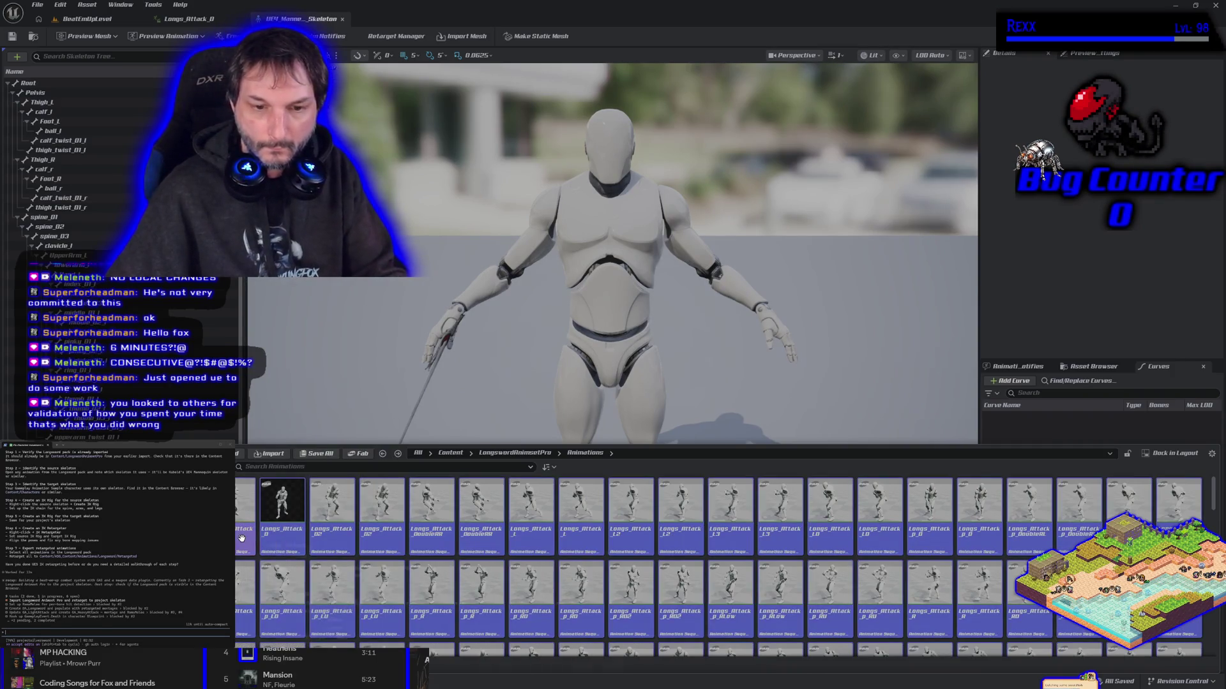
pyautogui.rightClick(241, 538)
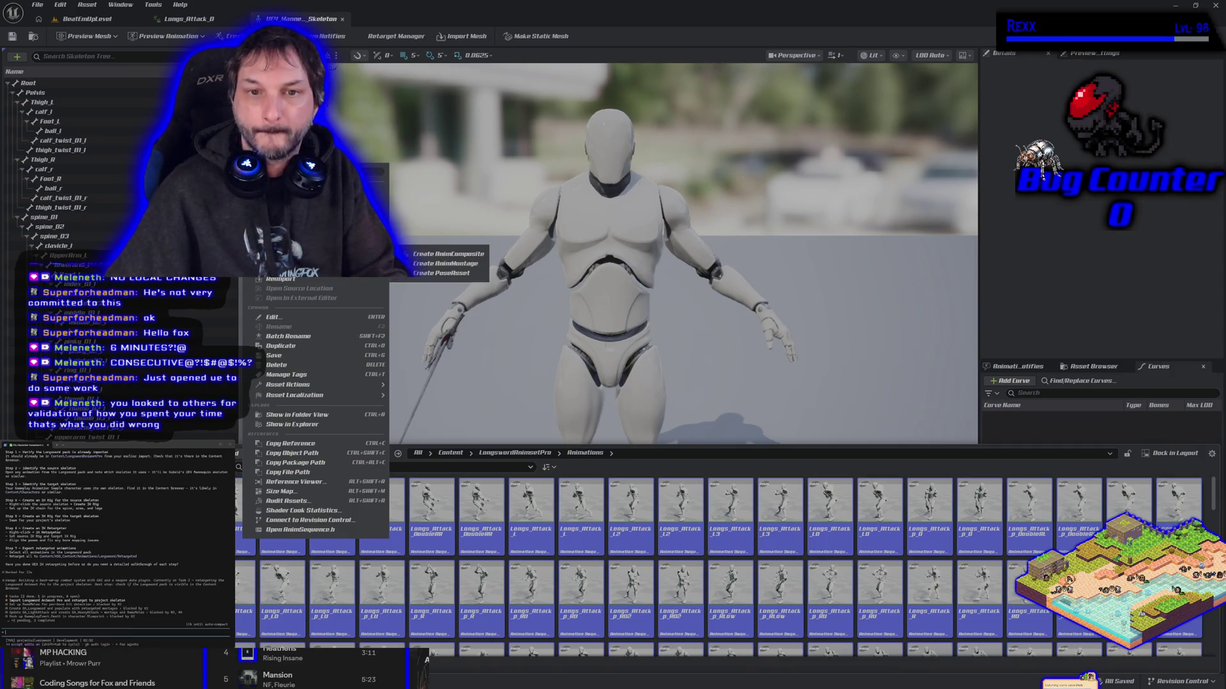
pyautogui.click(353, 319)
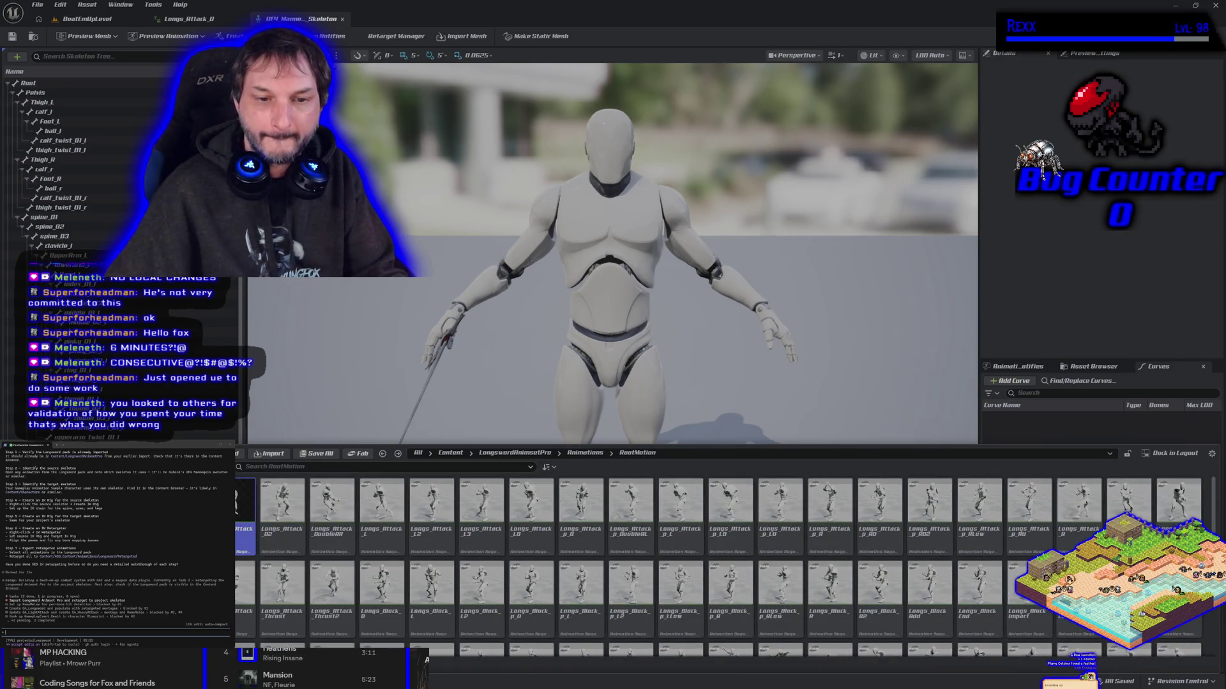
pyautogui.click(221, 467)
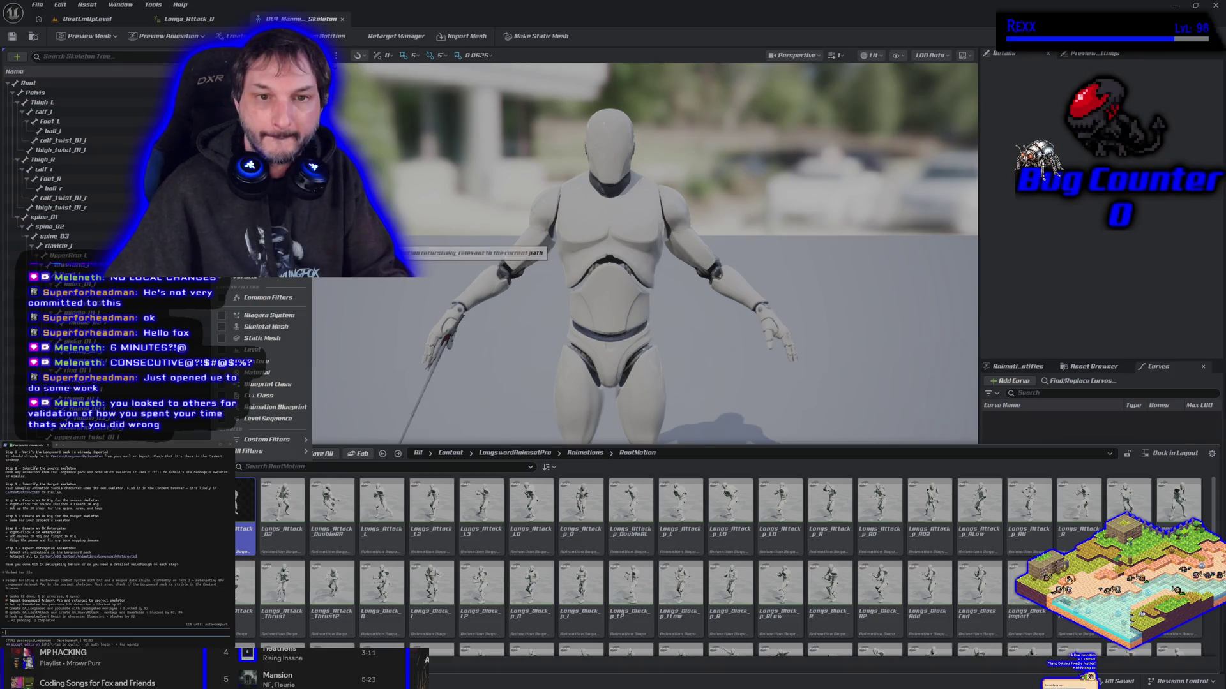
pyautogui.click(258, 590)
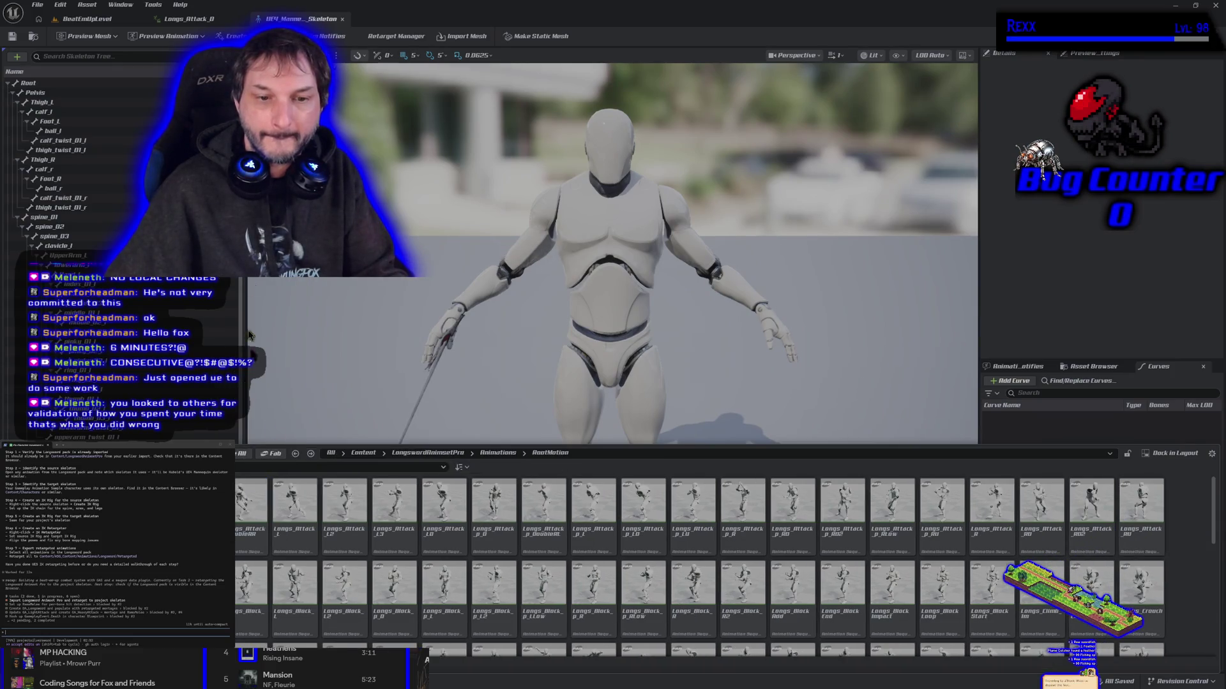
pyautogui.click(498, 452)
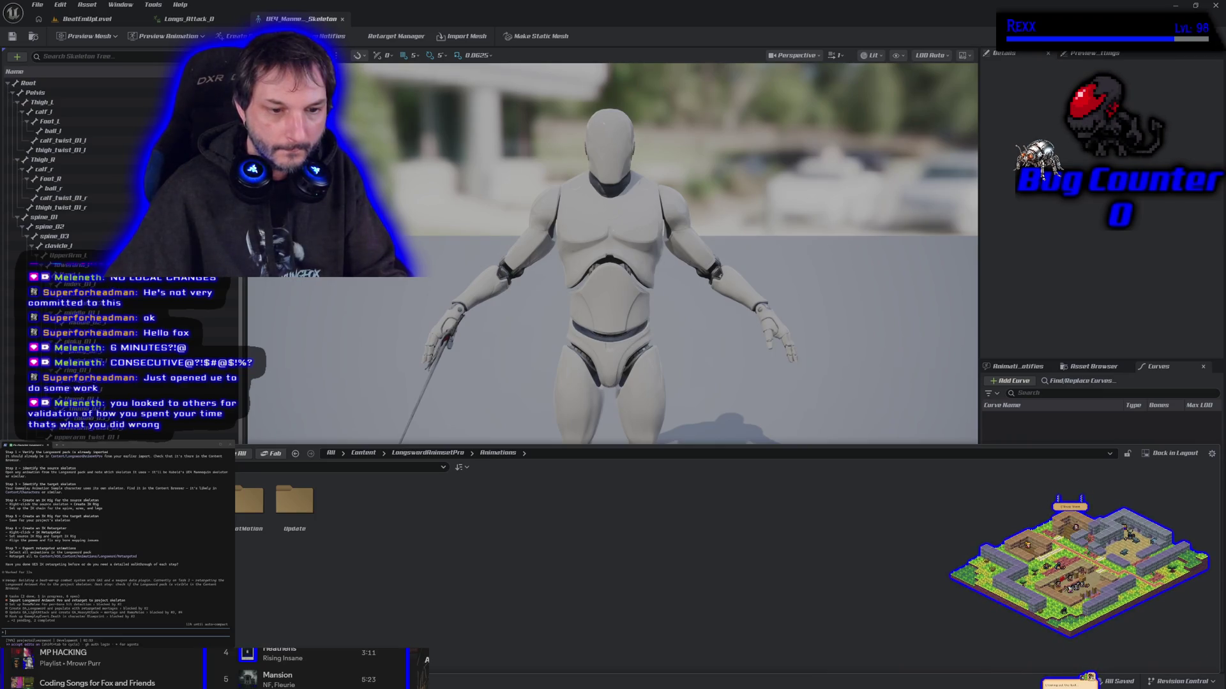
pyautogui.click(167, 453)
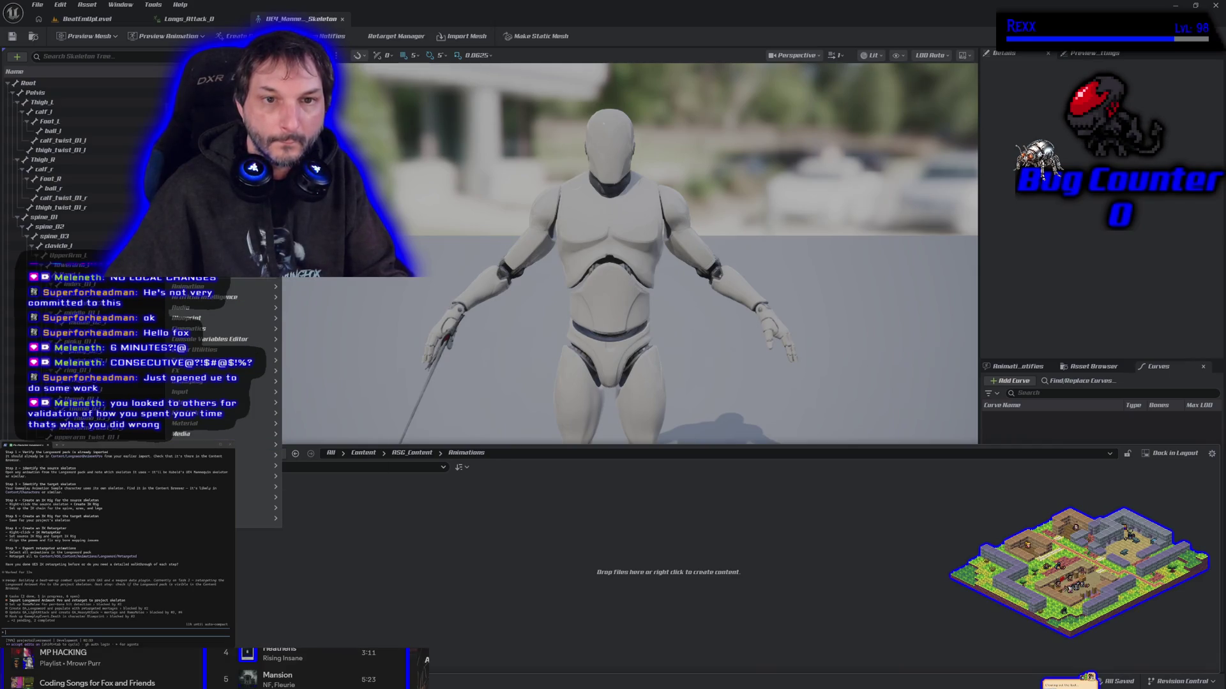
# - Open the Longsword folder under RSG_Content/Animations
pyautogui.press('Escape')
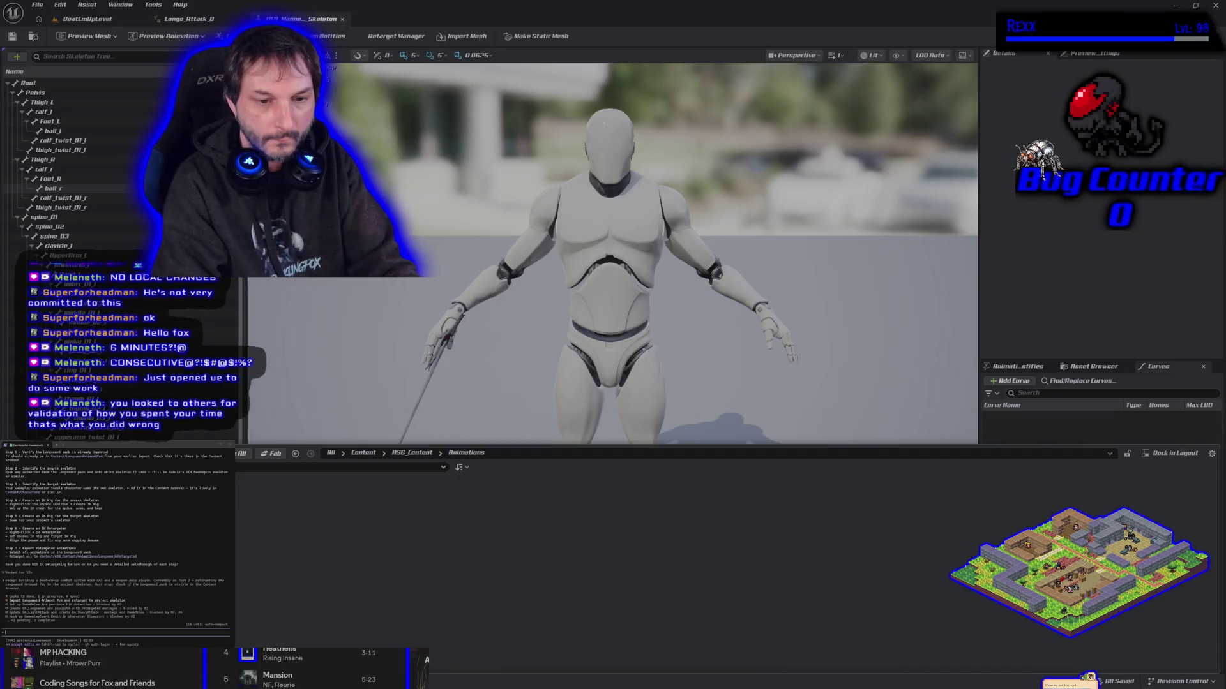
pyautogui.doubleClick(268, 511)
pyautogui.click(217, 453)
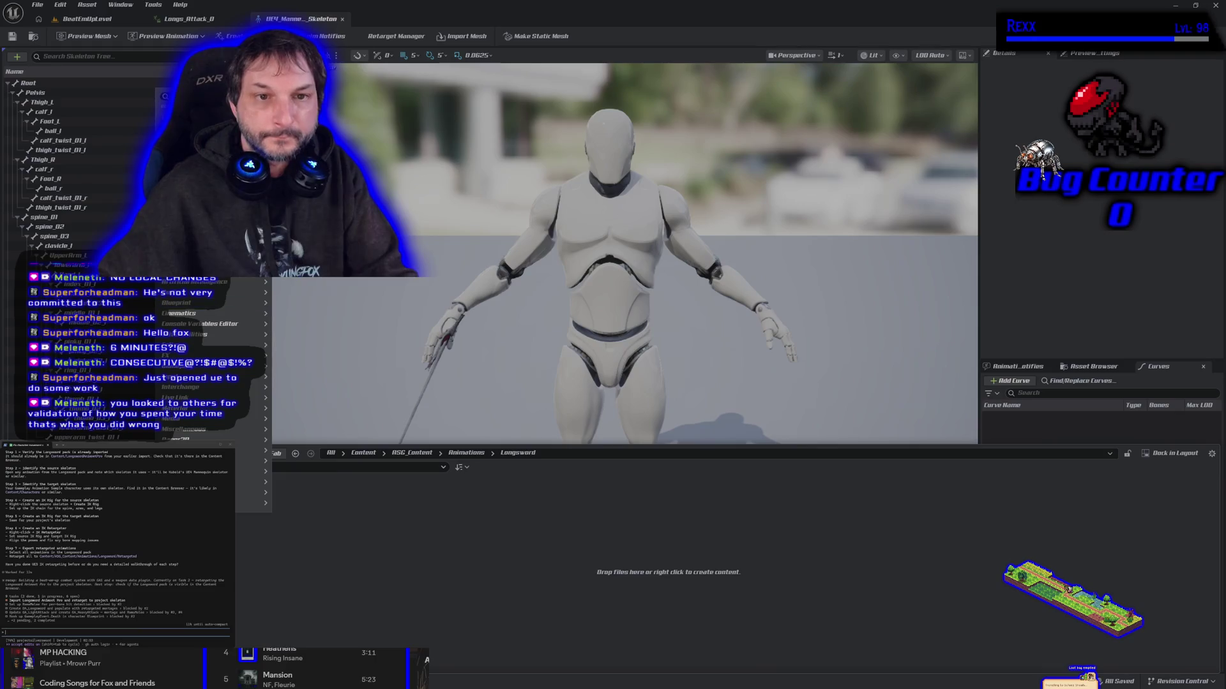
pyautogui.press('Escape')
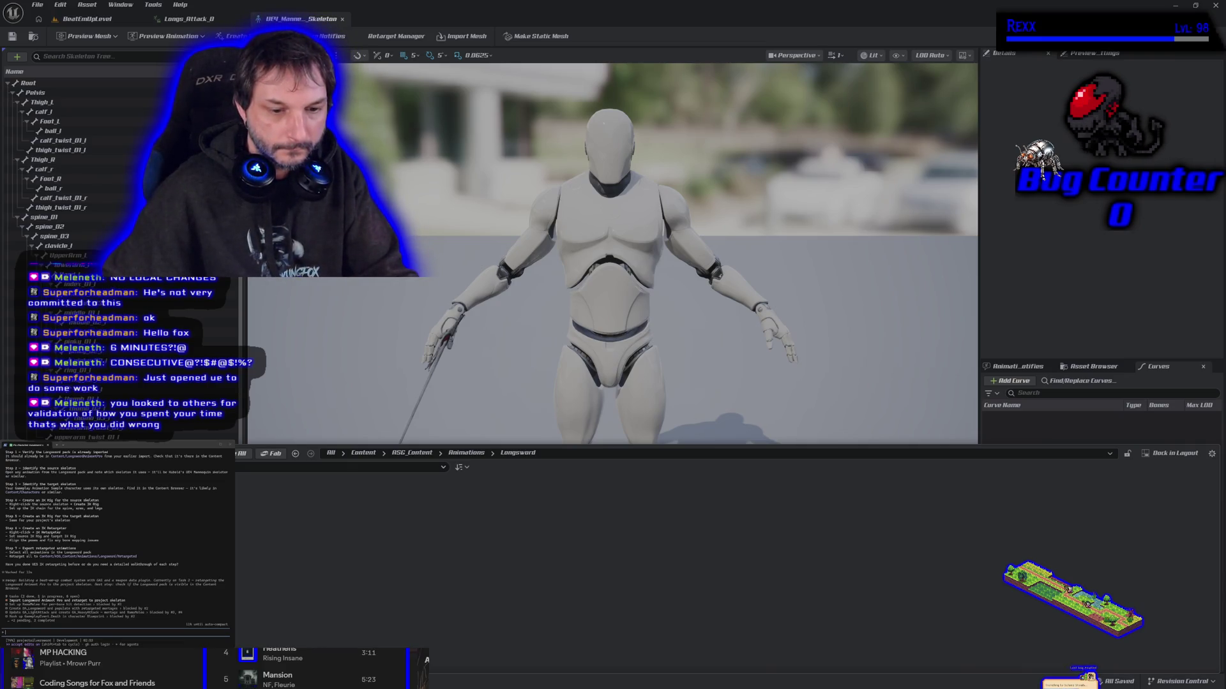
pyautogui.click(207, 452)
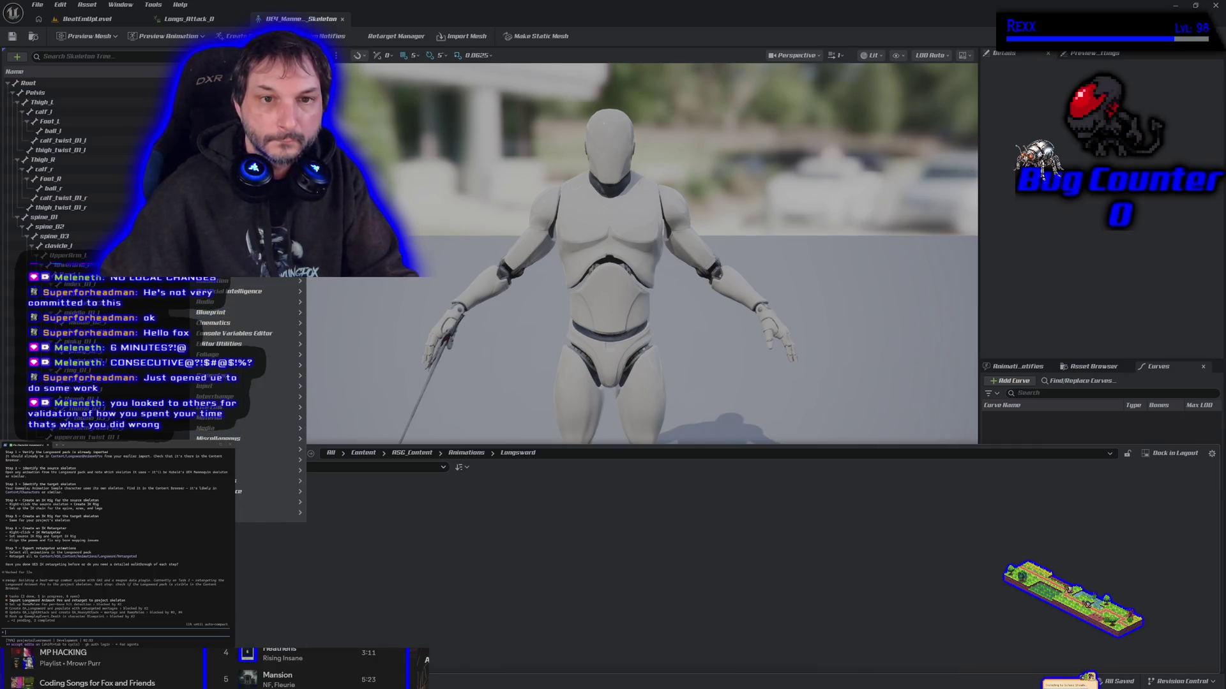
pyautogui.press('Escape')
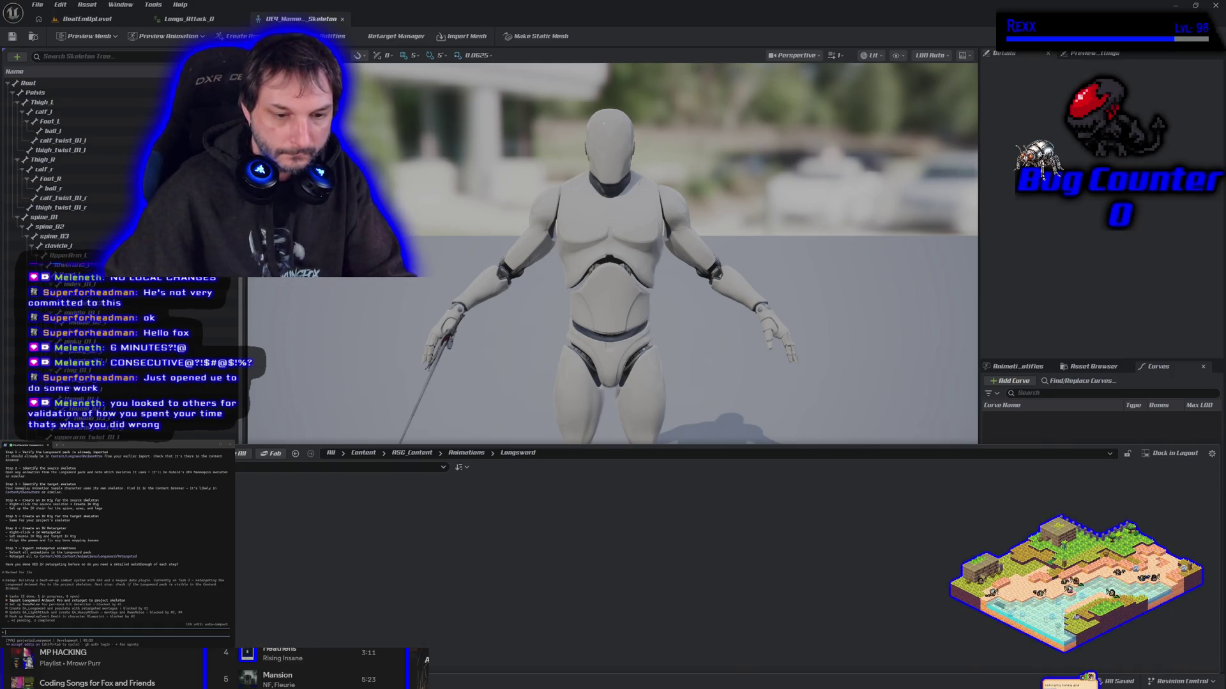
# - Create RootMotion and Update subfolders inside Longsword
pyautogui.rightClick(252, 527)
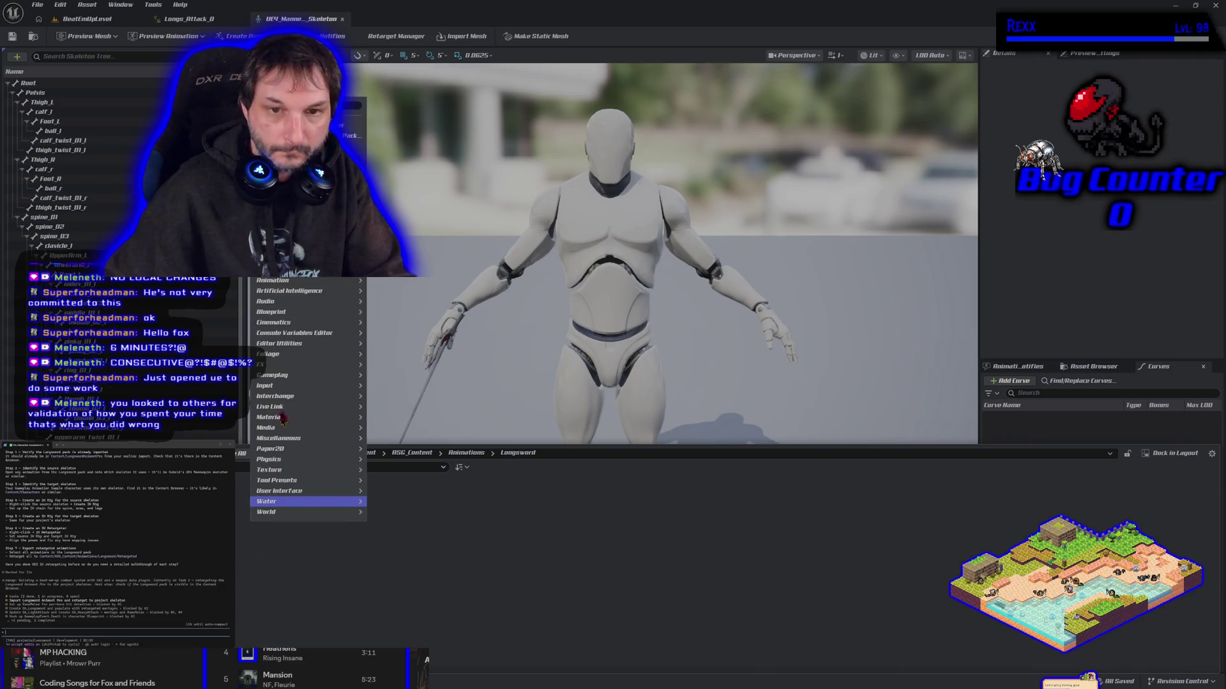
pyautogui.click(281, 364)
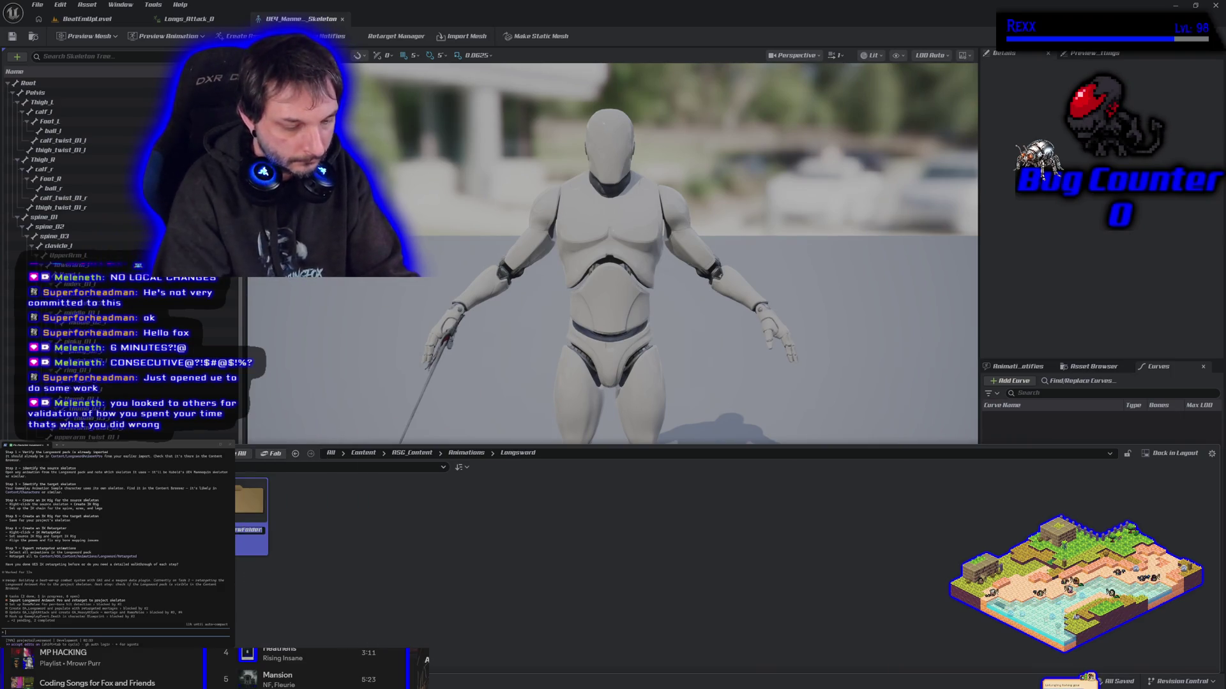
pyautogui.write('tMotion')
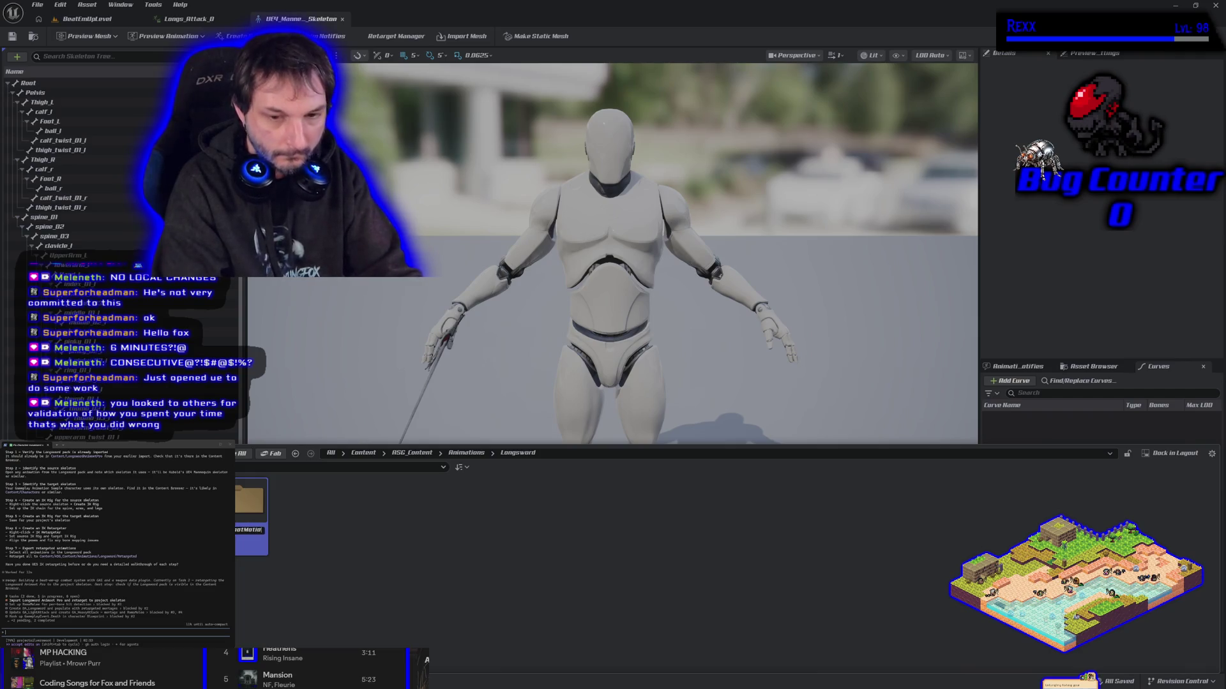
pyautogui.click(323, 505)
pyautogui.rightClick(319, 515)
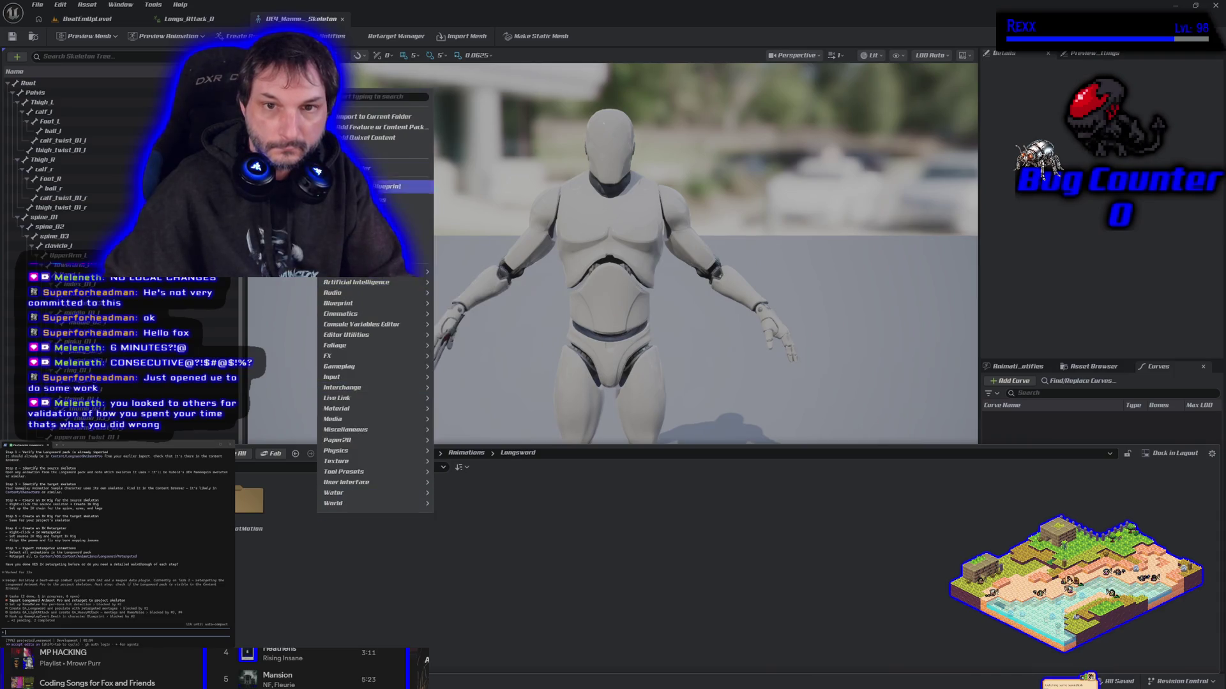
pyautogui.click(383, 168)
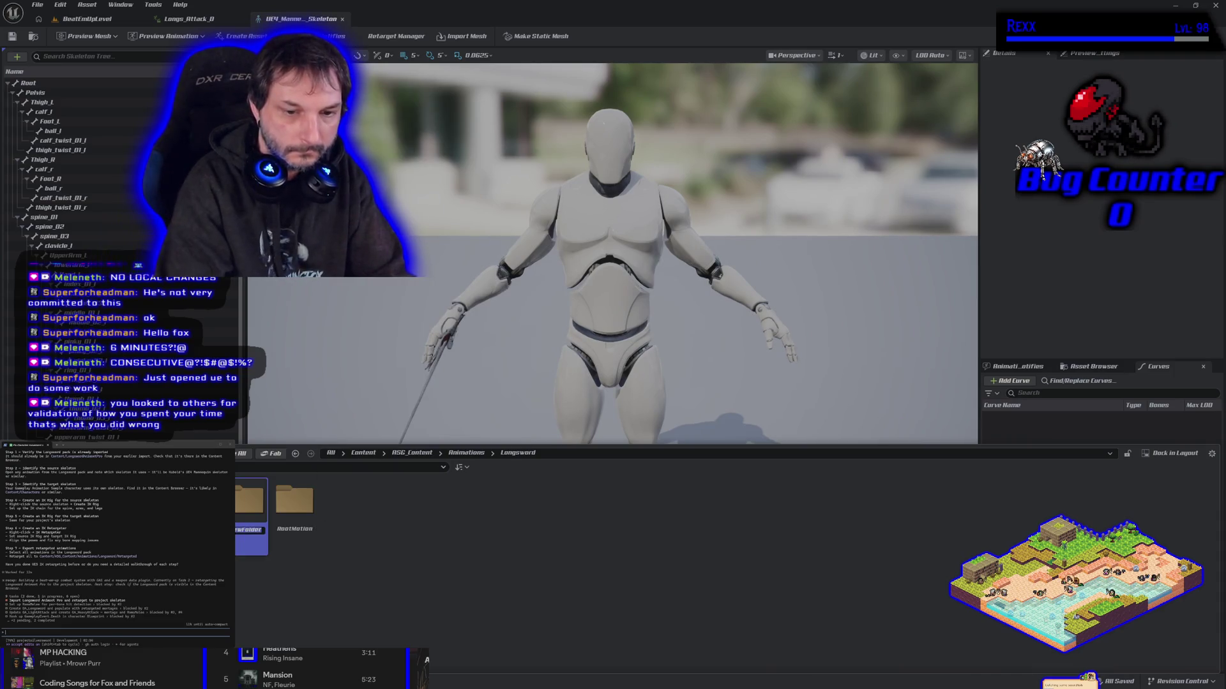
pyautogui.write('Update')
pyautogui.press('Return')
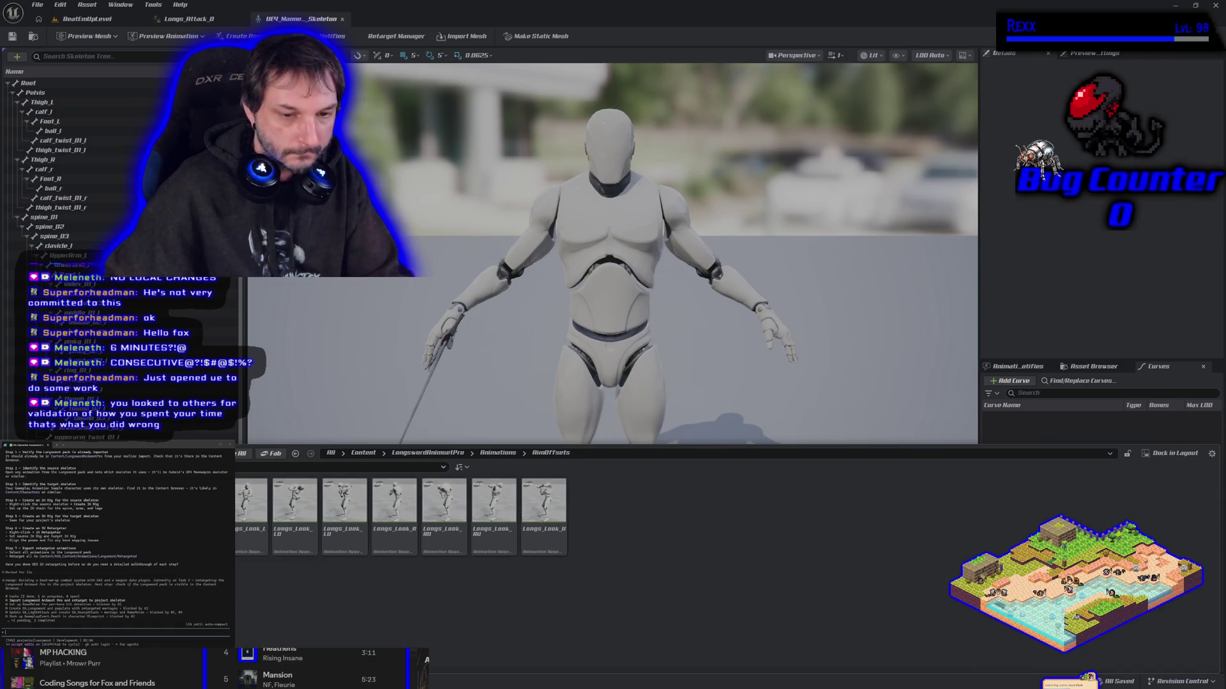
# - Start Retarget Animations on the selected AimOffset animations and enlarge and reposition its window
pyautogui.rightClick(137, 533)
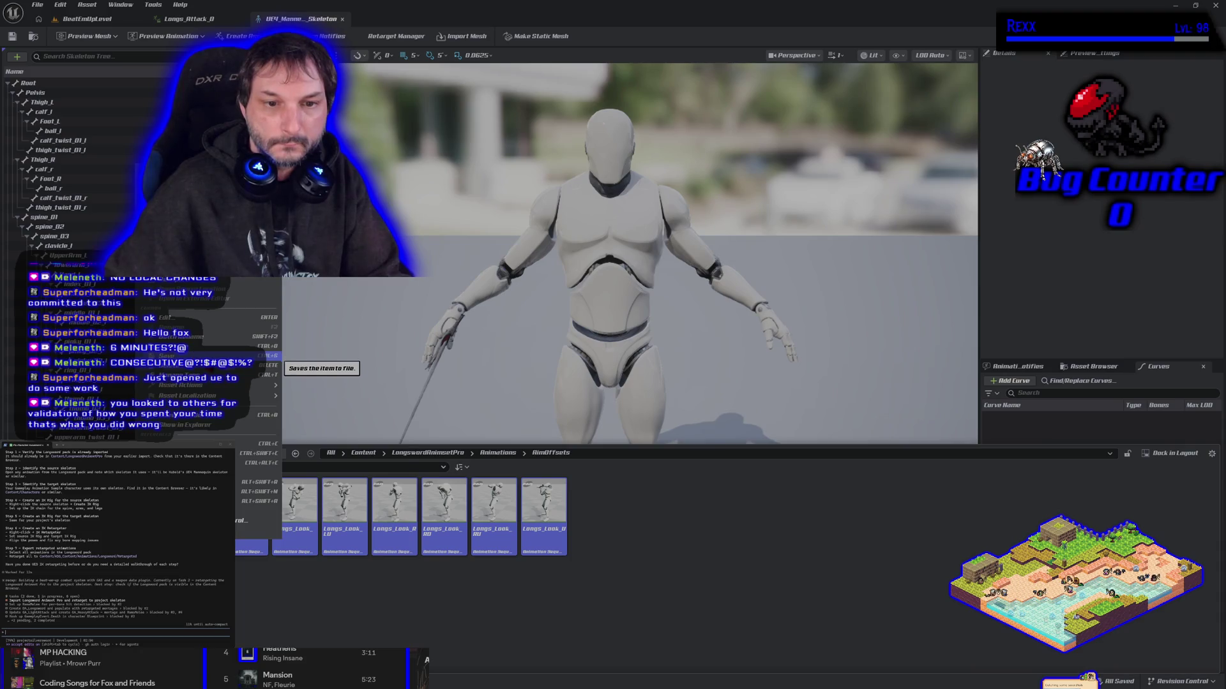
pyautogui.moveTo(233, 386)
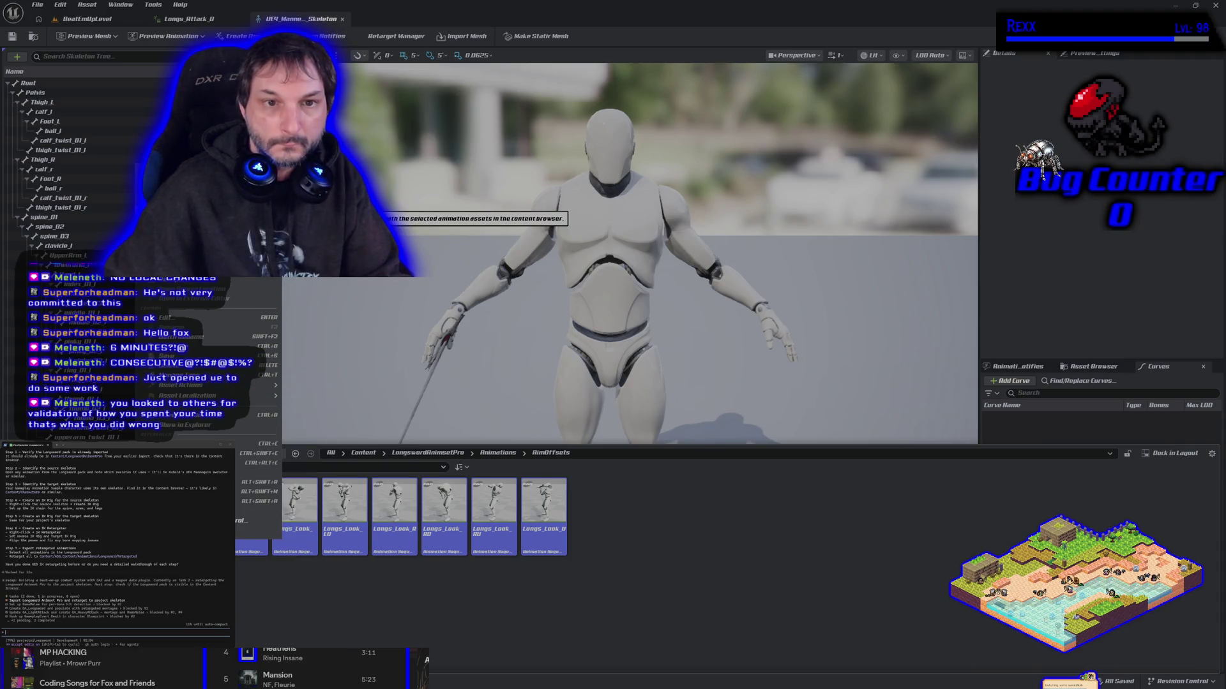
pyautogui.click(357, 211)
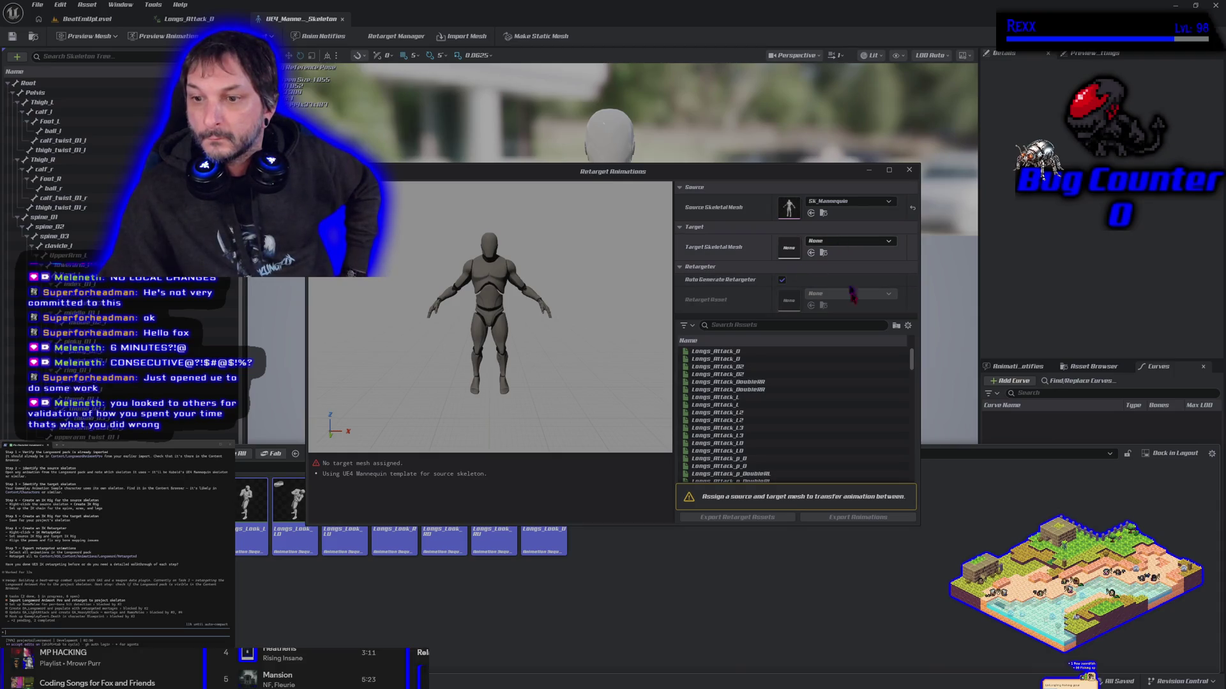
pyautogui.moveTo(918, 526); pyautogui.dragTo(1055, 642)
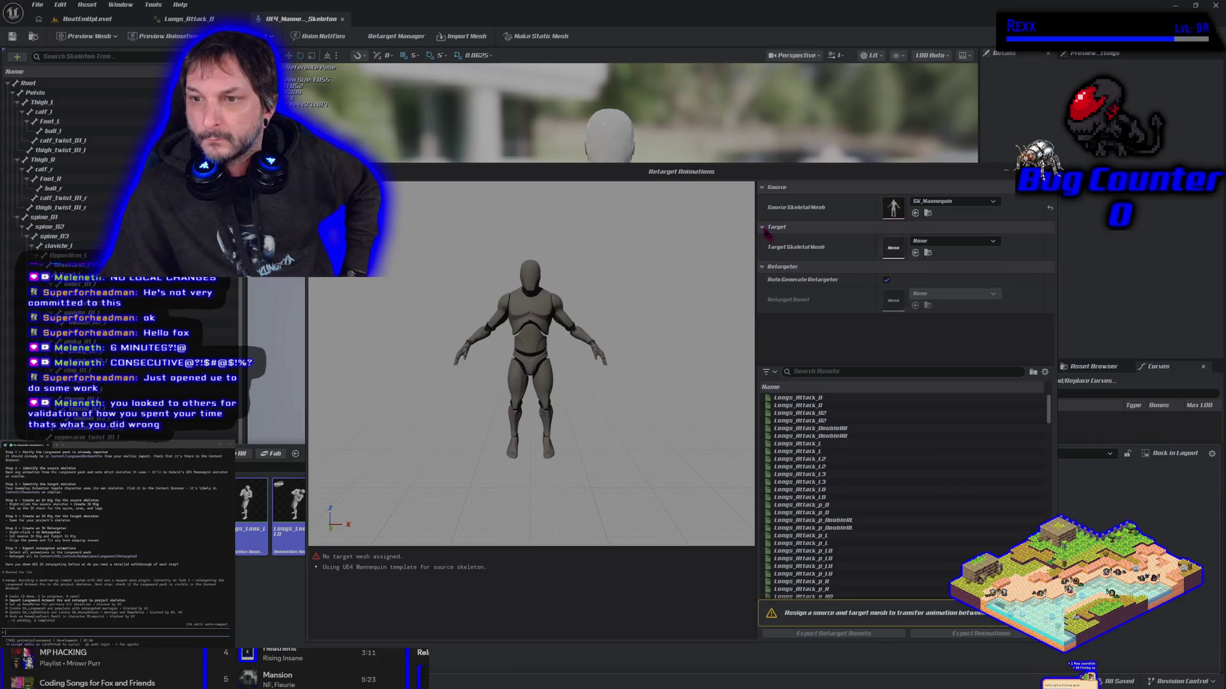
pyautogui.moveTo(728, 179); pyautogui.dragTo(578, 82)
pyautogui.click(810, 145)
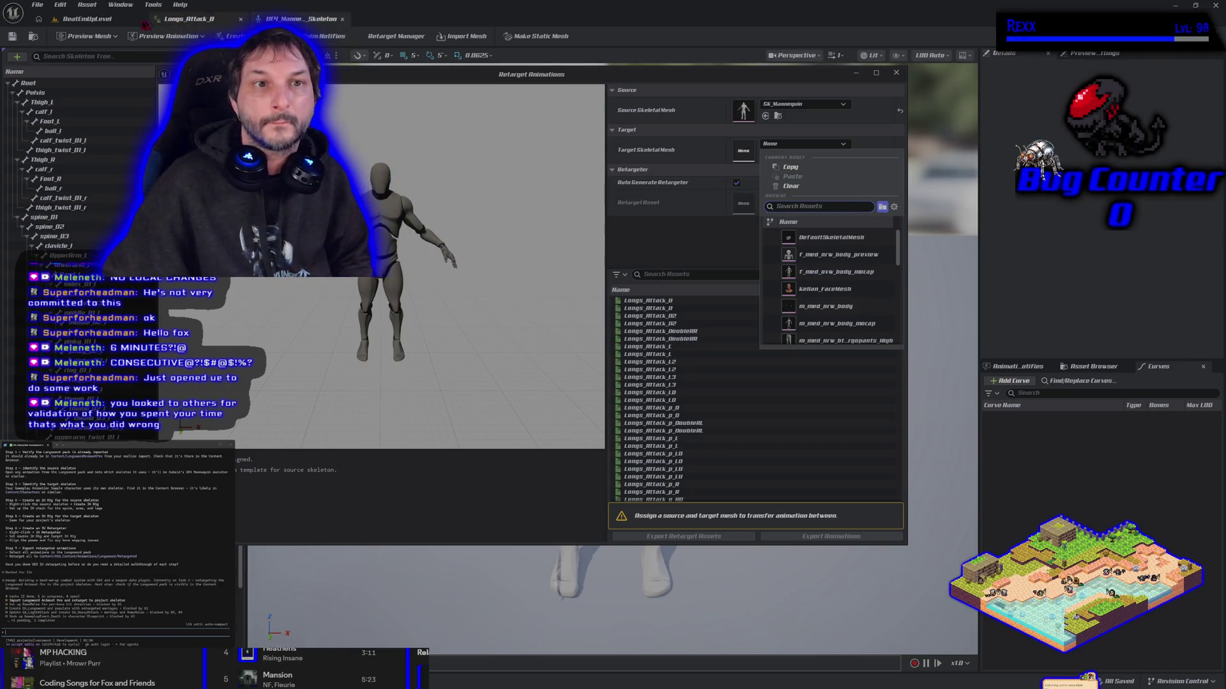
# - Return to BeatEmUpLevel and step the Content Drawer back to Content/Characters
pyautogui.click(81, 19)
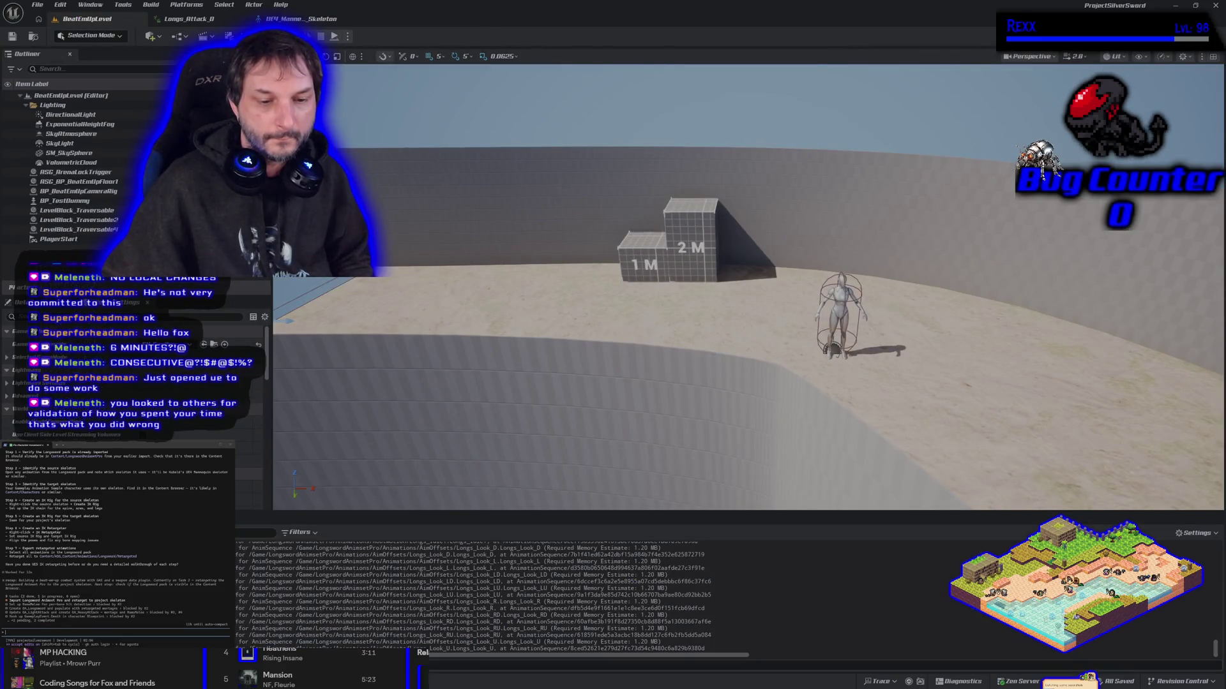
pyautogui.hotkey('ctrl', 'space')
pyautogui.hotkey('alt', 'Left')
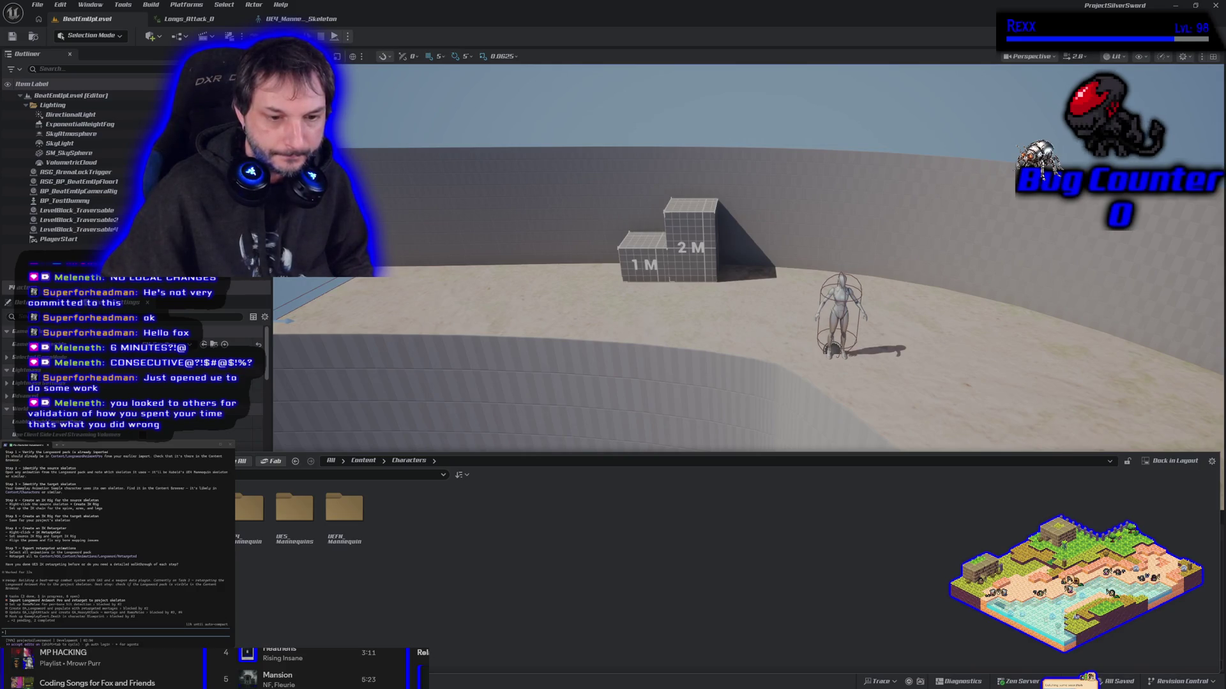
# - Step the Content Drawer back through Blueprints to RSG_Content/Blueprints, then forward toward Characters
pyautogui.hotkey('alt', 'Left')
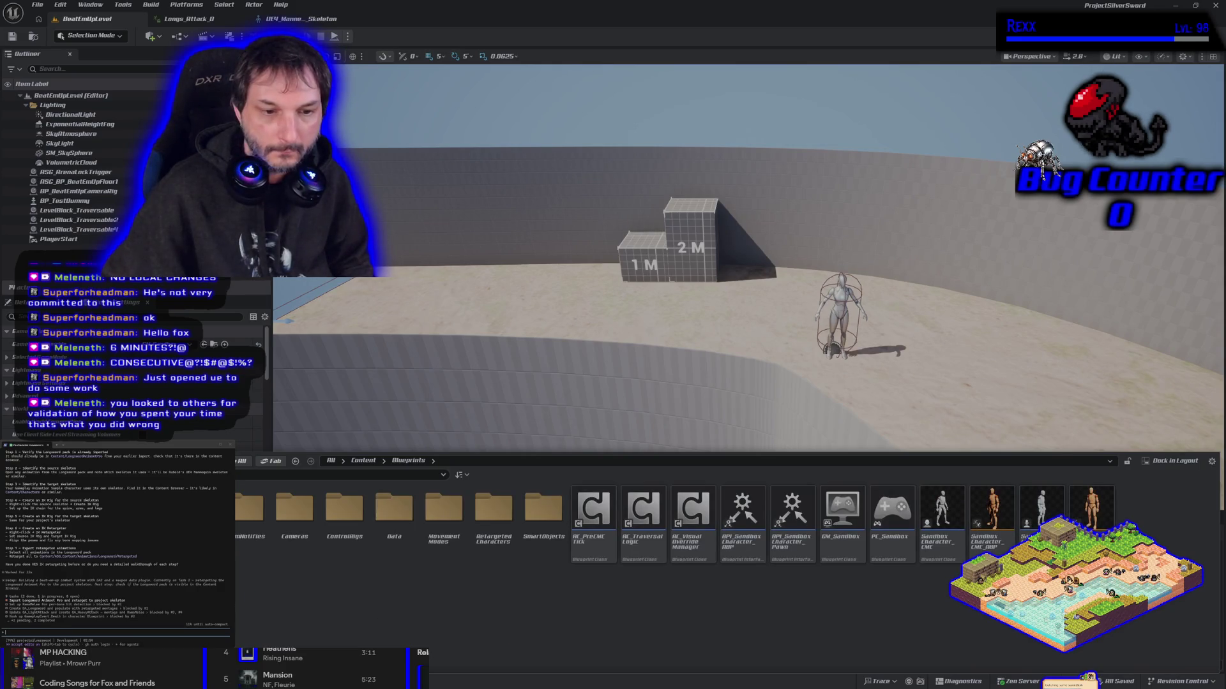
pyautogui.hotkey('alt', 'Left')
pyautogui.hotkey('alt', 'Left')
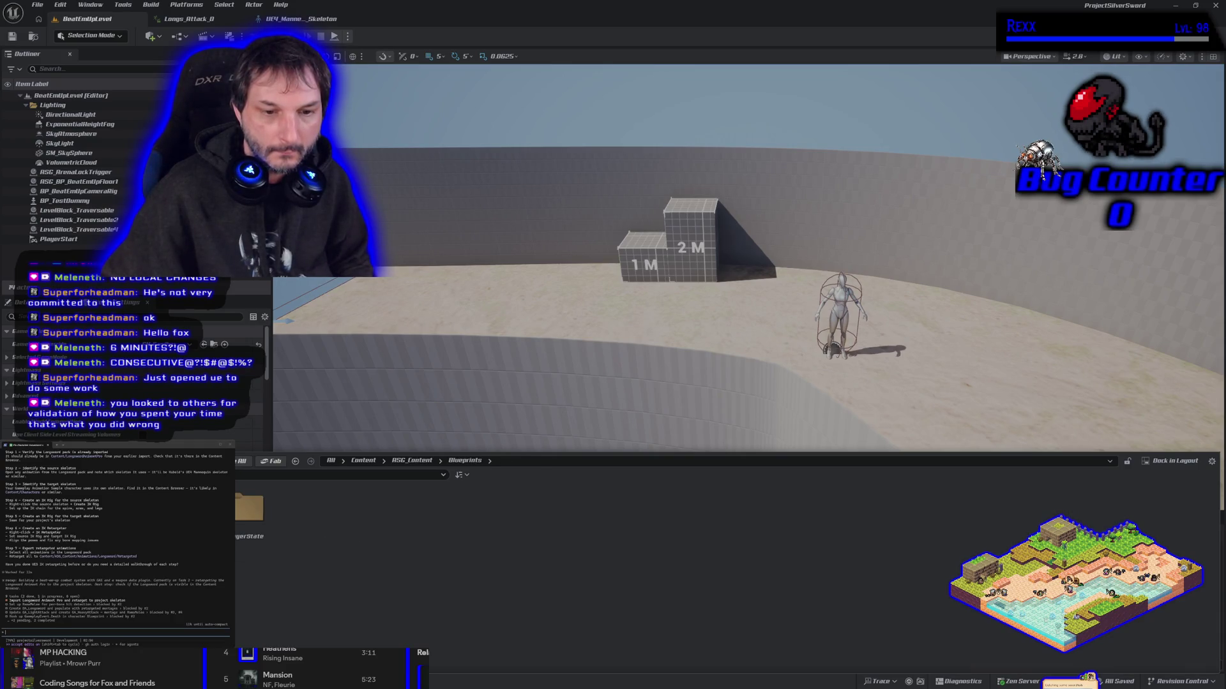
pyautogui.hotkey('alt', 'Right')
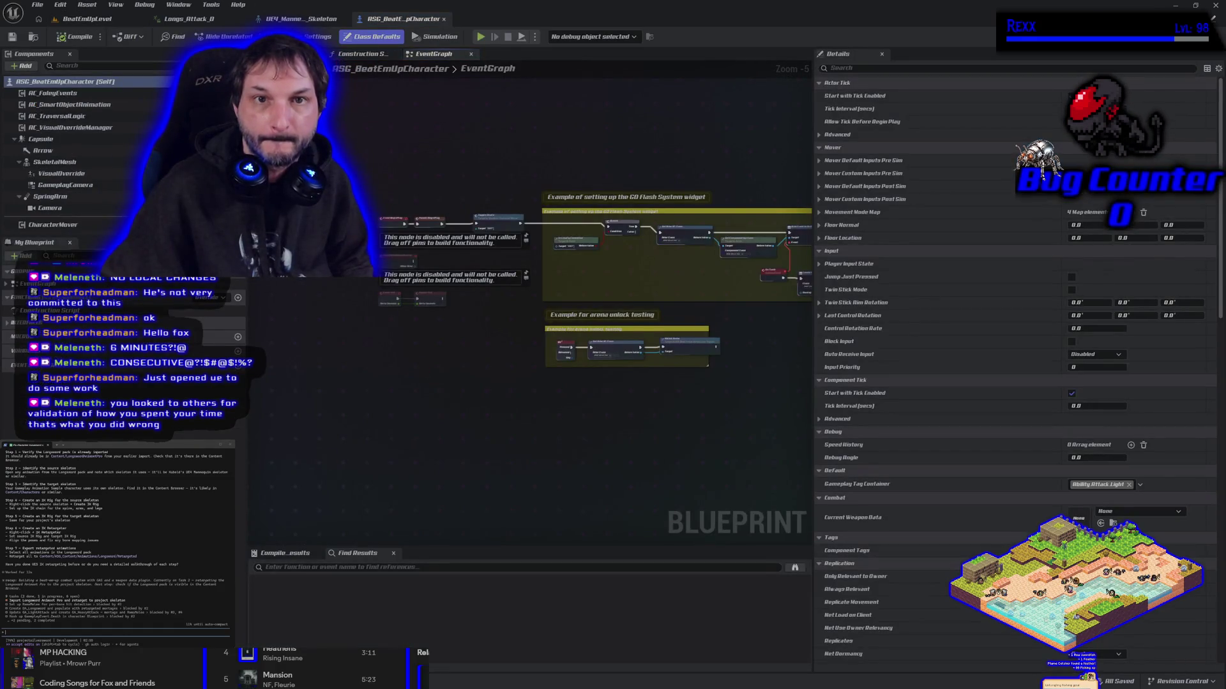
# - From the character blueprint's skeletal mesh component, browse to and open SKM_UEFN_Mannequin
pyautogui.click(300, 54)
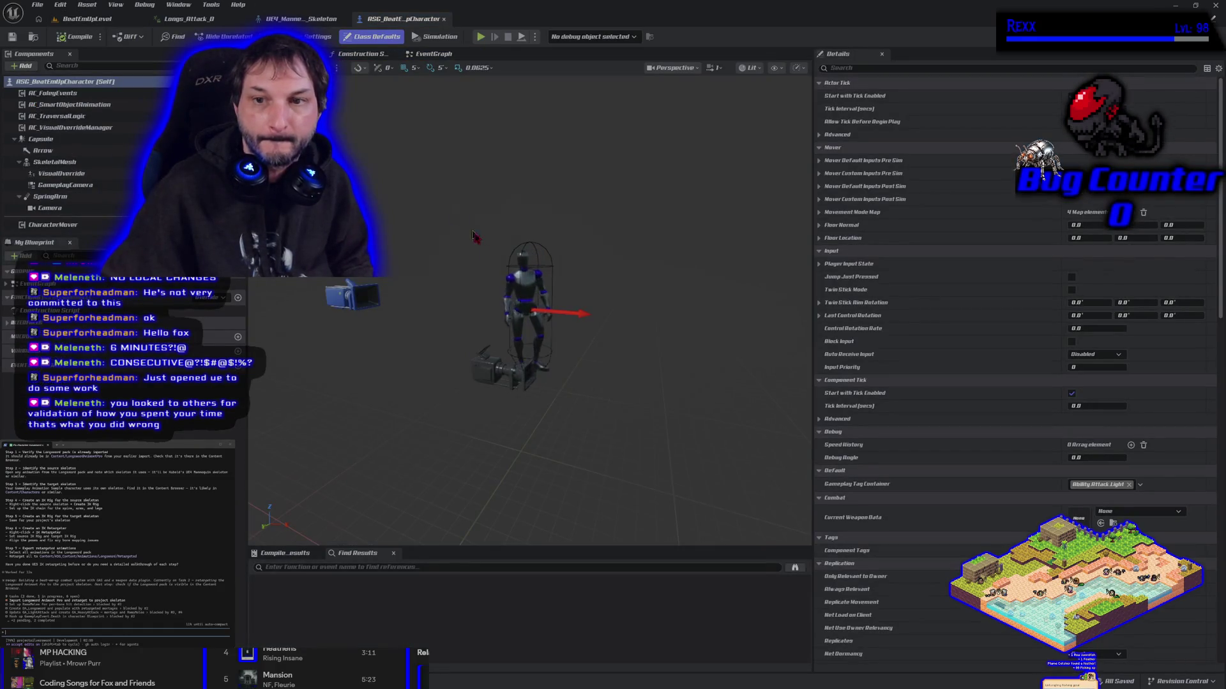
pyautogui.click(97, 164)
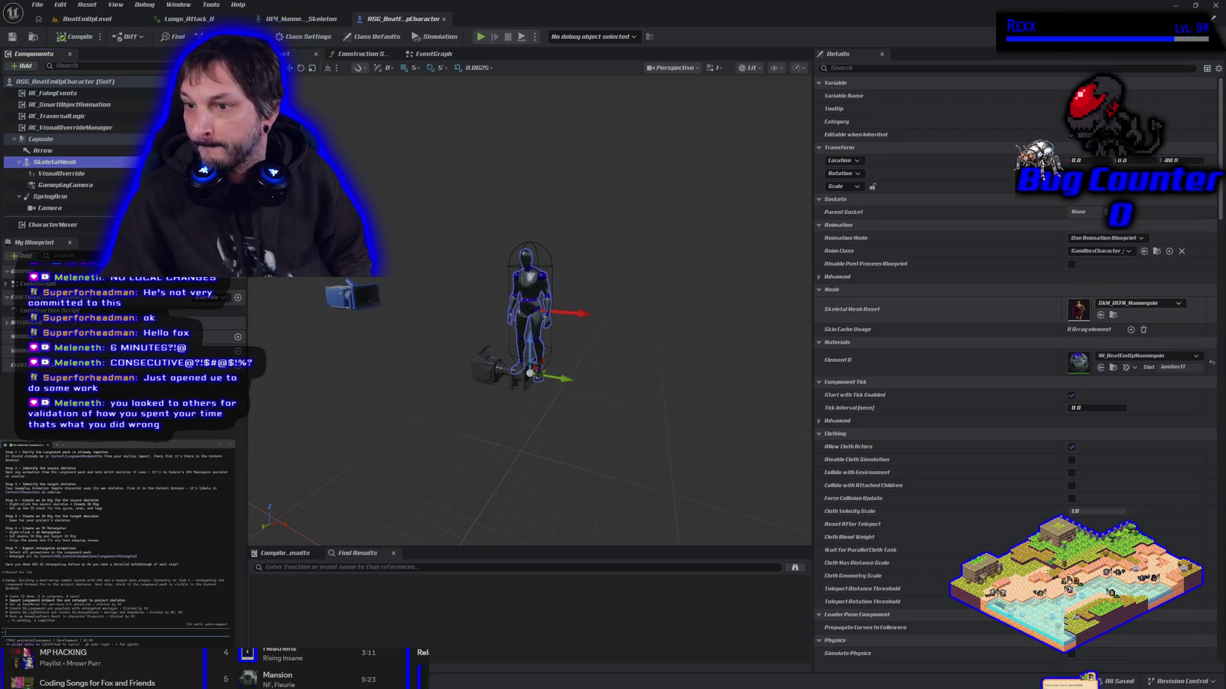
pyautogui.click(1113, 315)
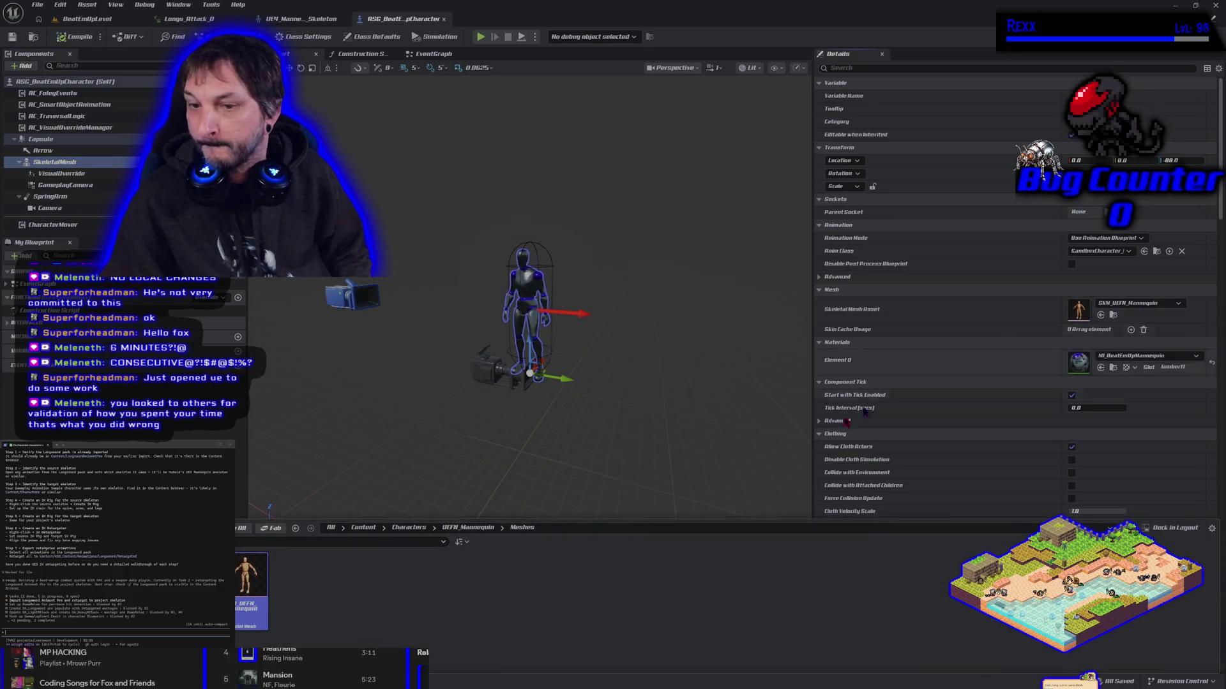
pyautogui.doubleClick(251, 617)
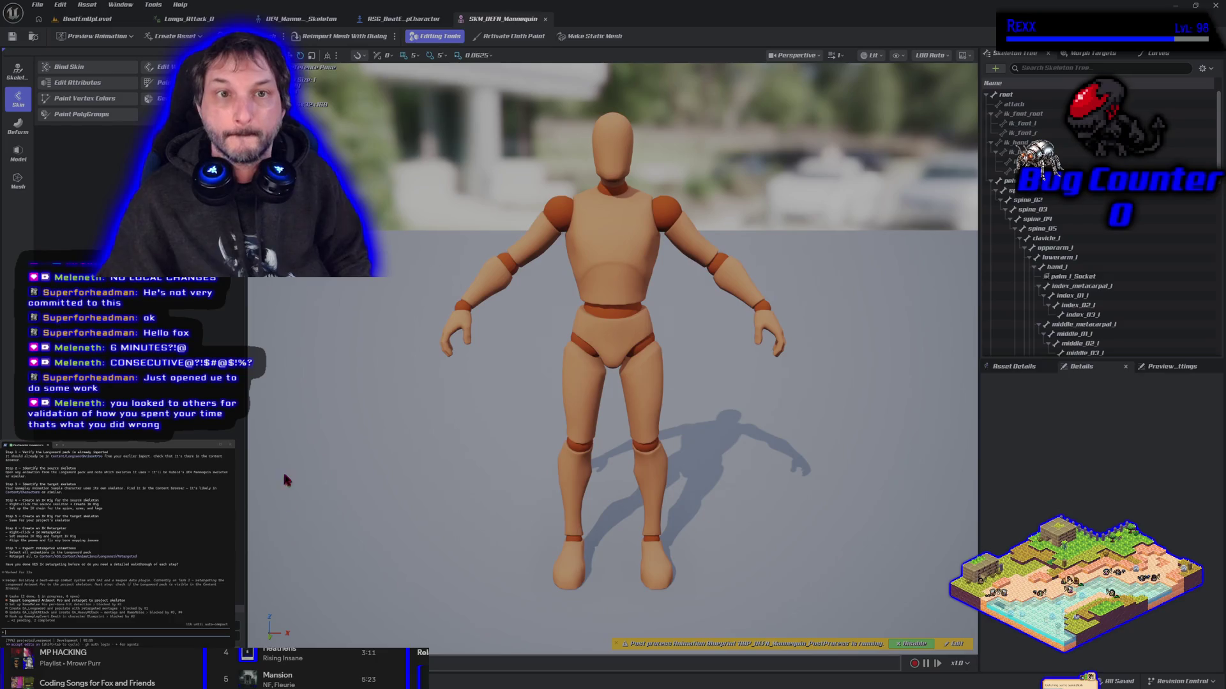
# - Open the SK_UEFN_Mannequin skeleton, close the mesh editor, and return to the level
pyautogui.hotkey('ctrl', 'space')
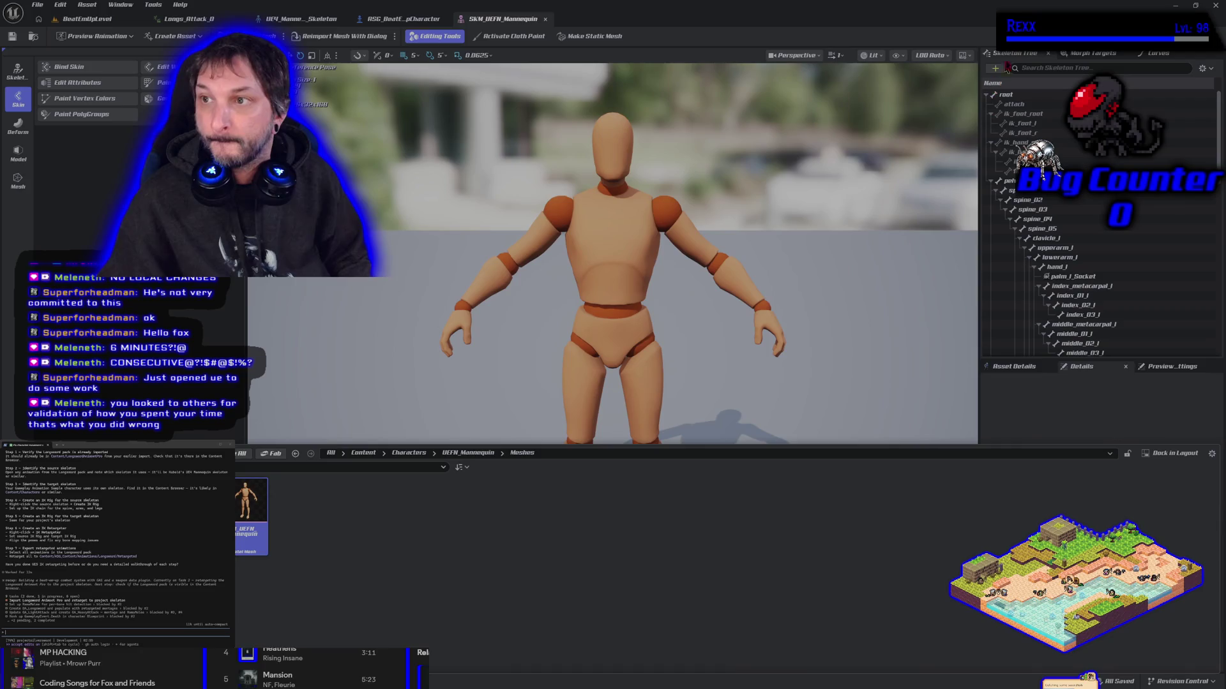
pyautogui.hotkey('ctrl', 'space')
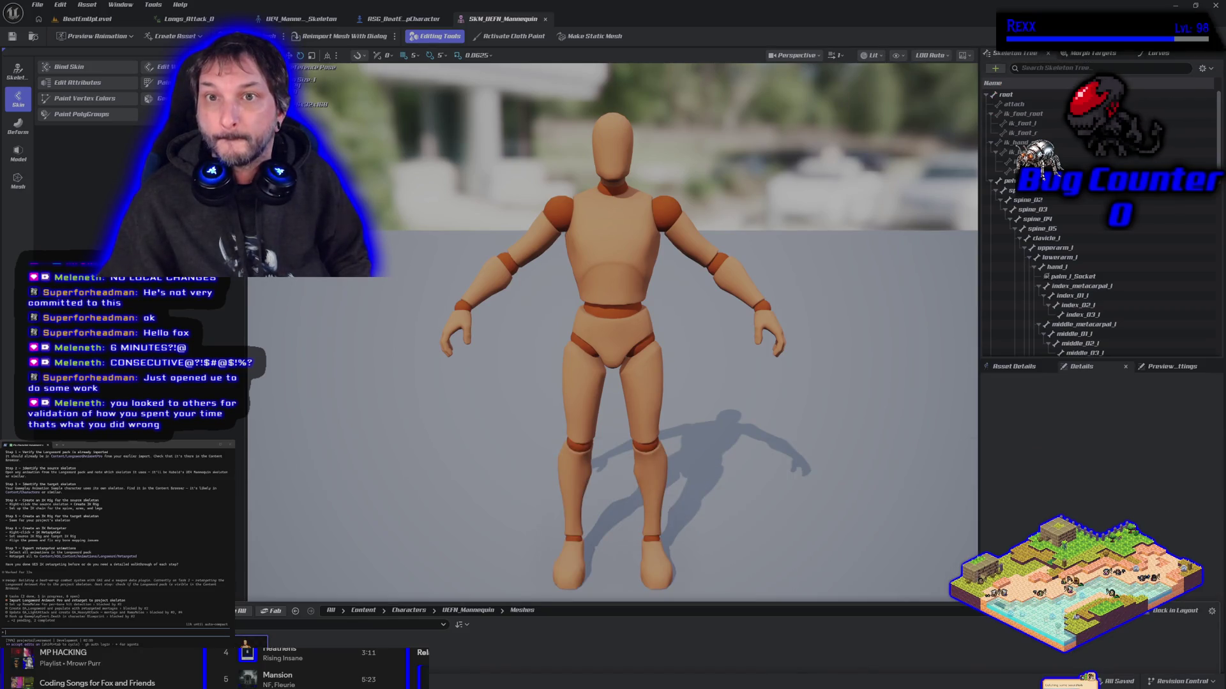
pyautogui.click(1047, 36)
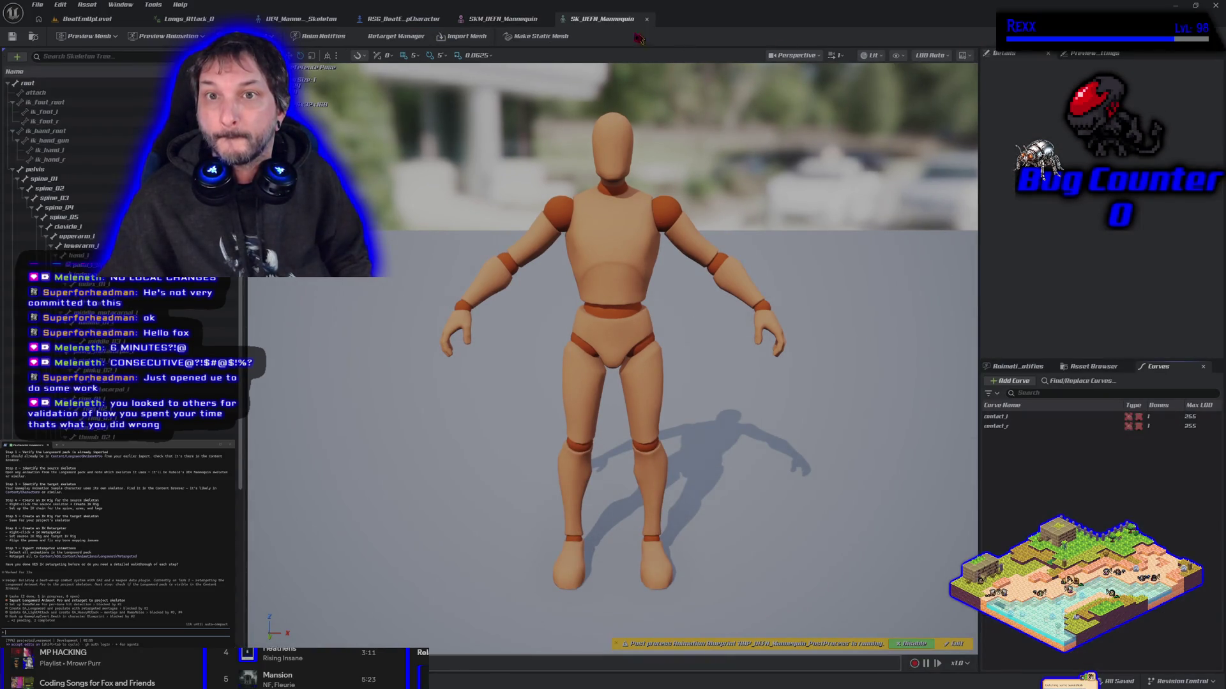
pyautogui.click(543, 20)
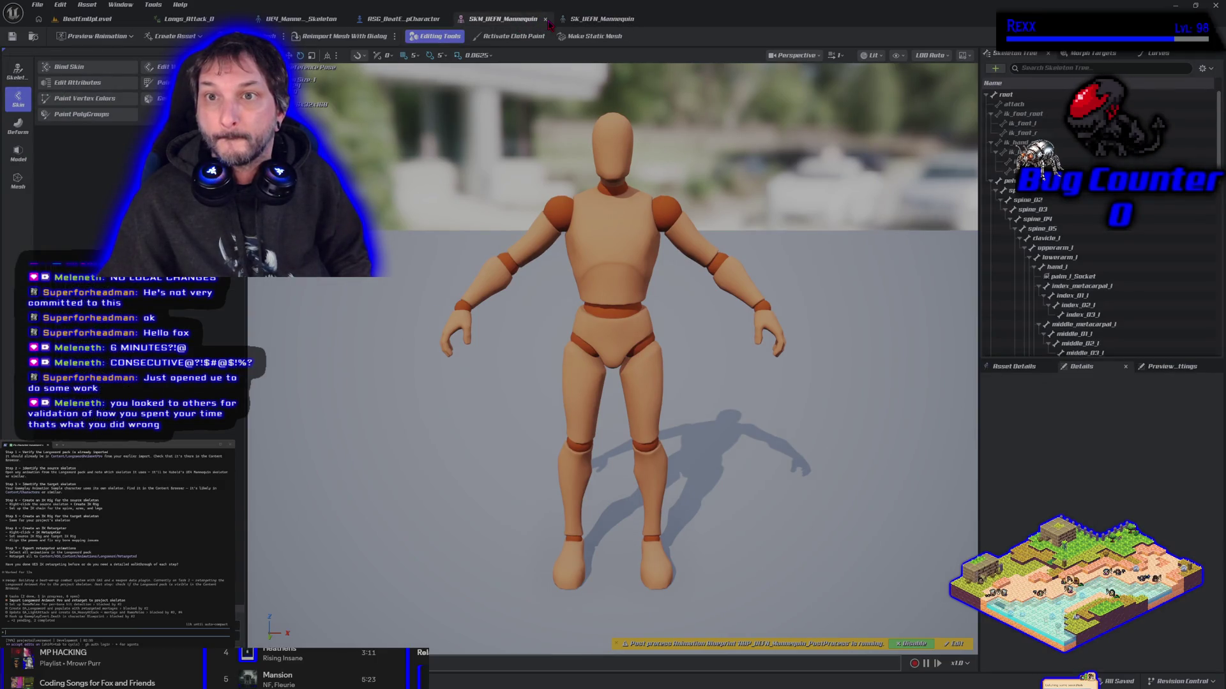
pyautogui.click(546, 19)
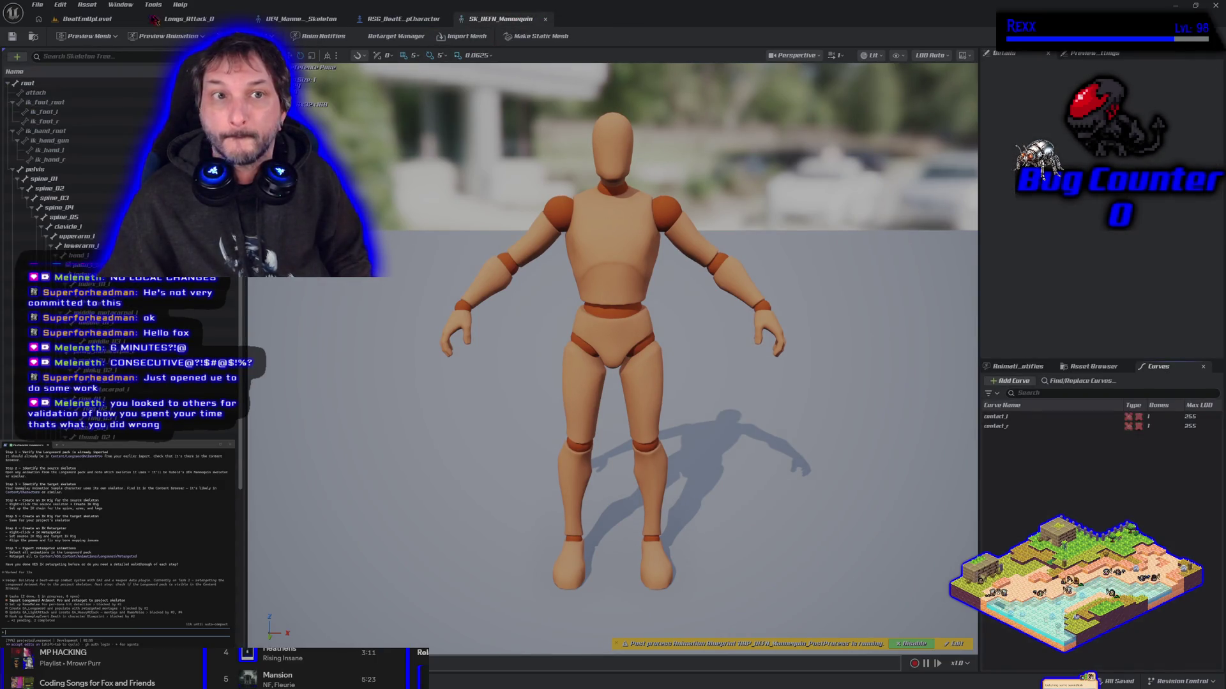
pyautogui.click(110, 24)
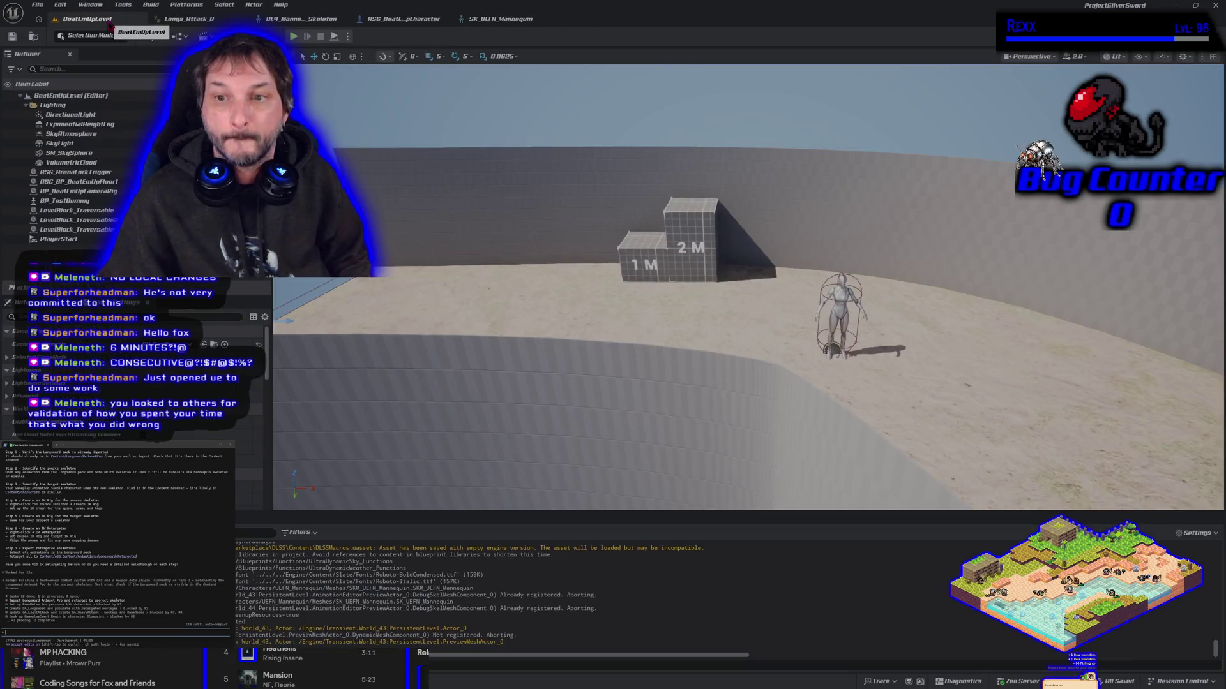
# - Switch to the SK_UEFN_Mannequin skeleton editor tab
pyautogui.click(491, 24)
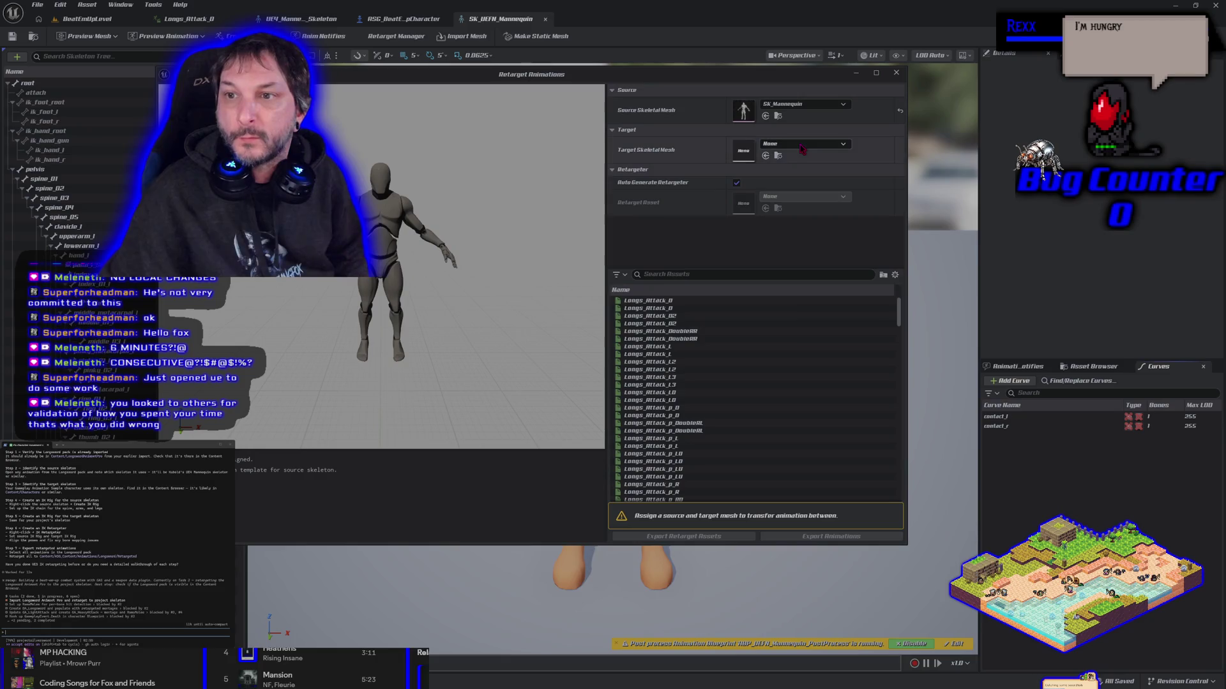
# - Search the Target Skeletal Mesh picker for 'sk_', then dismiss it
pyautogui.click(801, 143)
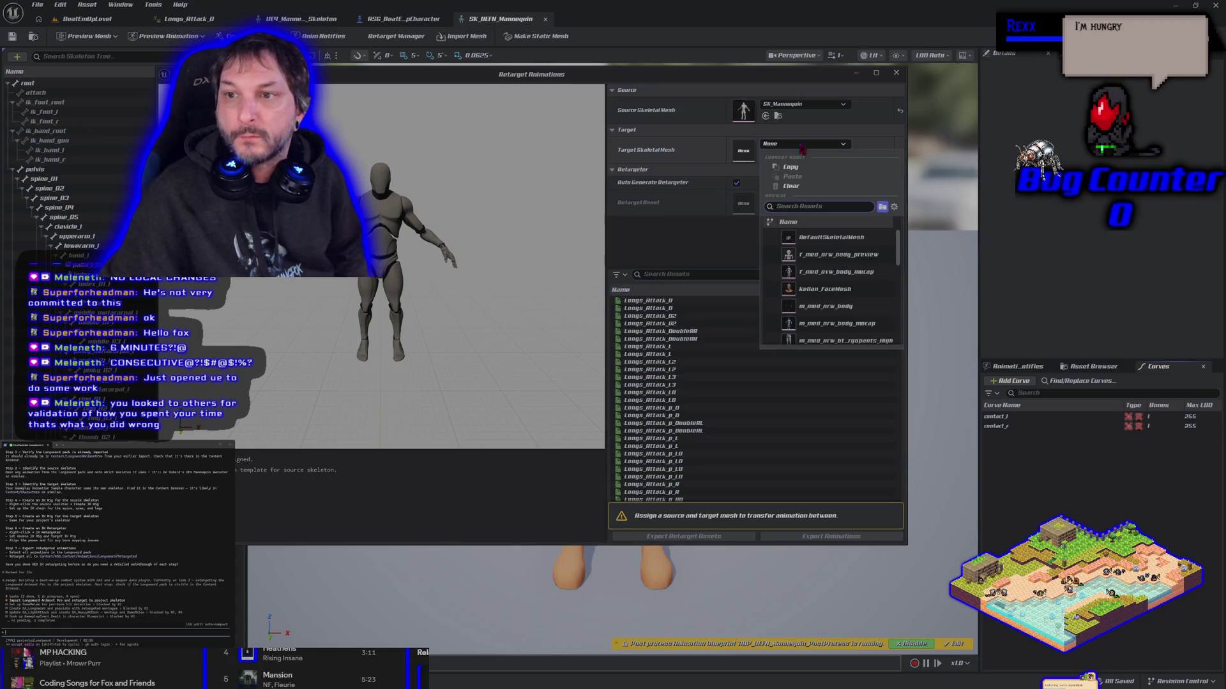
pyautogui.write('sk')
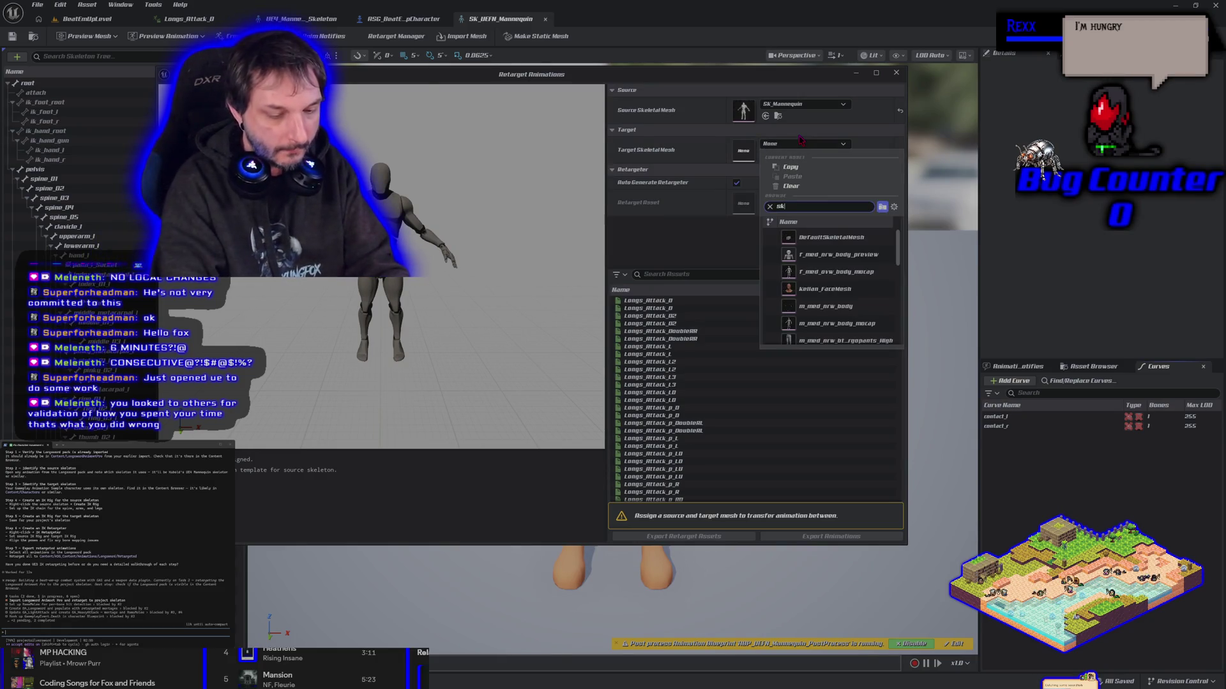
pyautogui.write('_uefn')
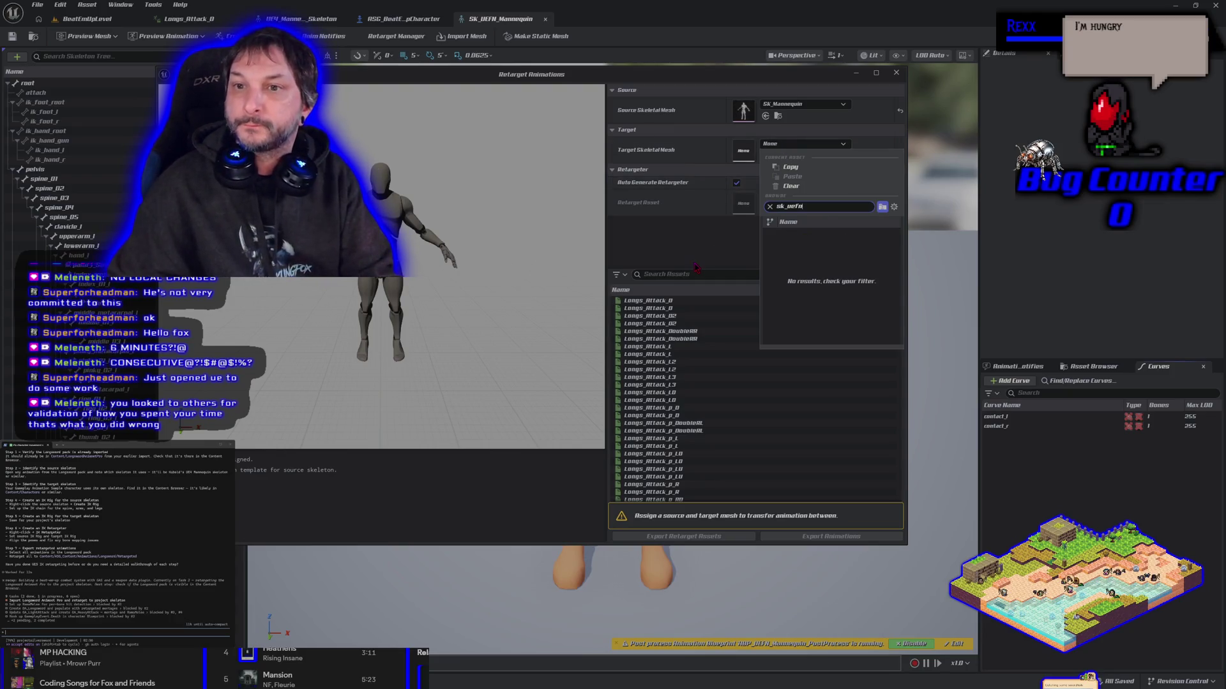
pyautogui.press('Escape')
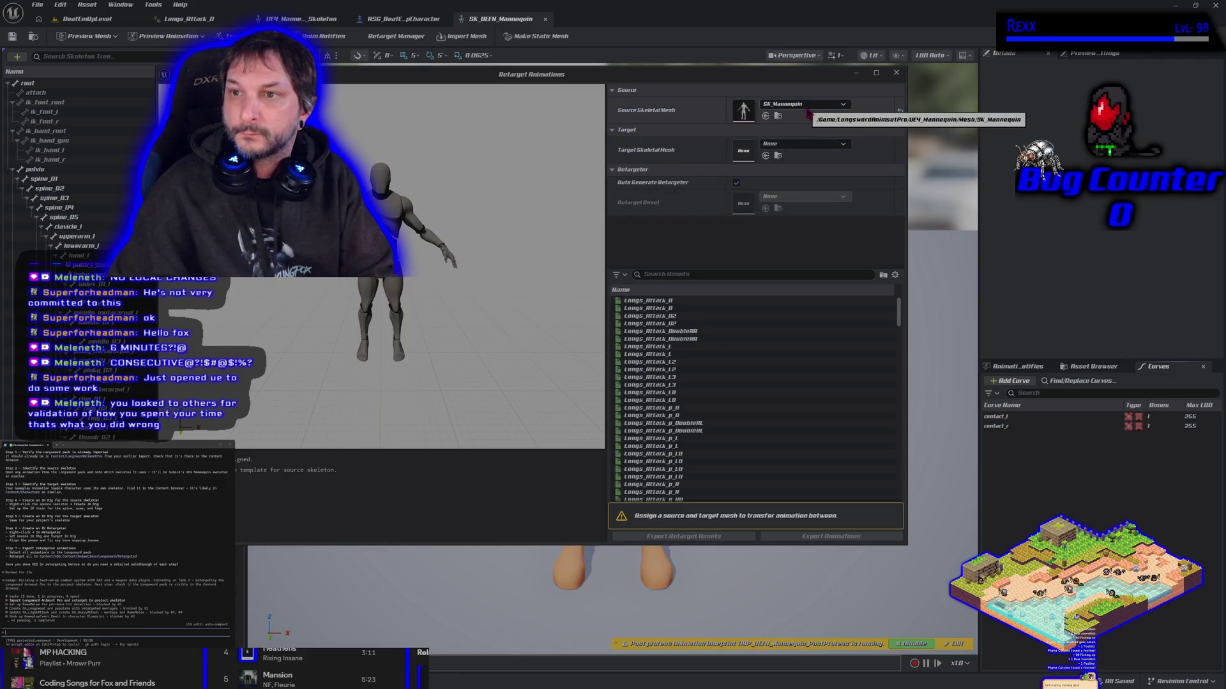
# - Scroll through the full target mesh list, then reopen it filtered by 'sk_'
pyautogui.click(814, 145)
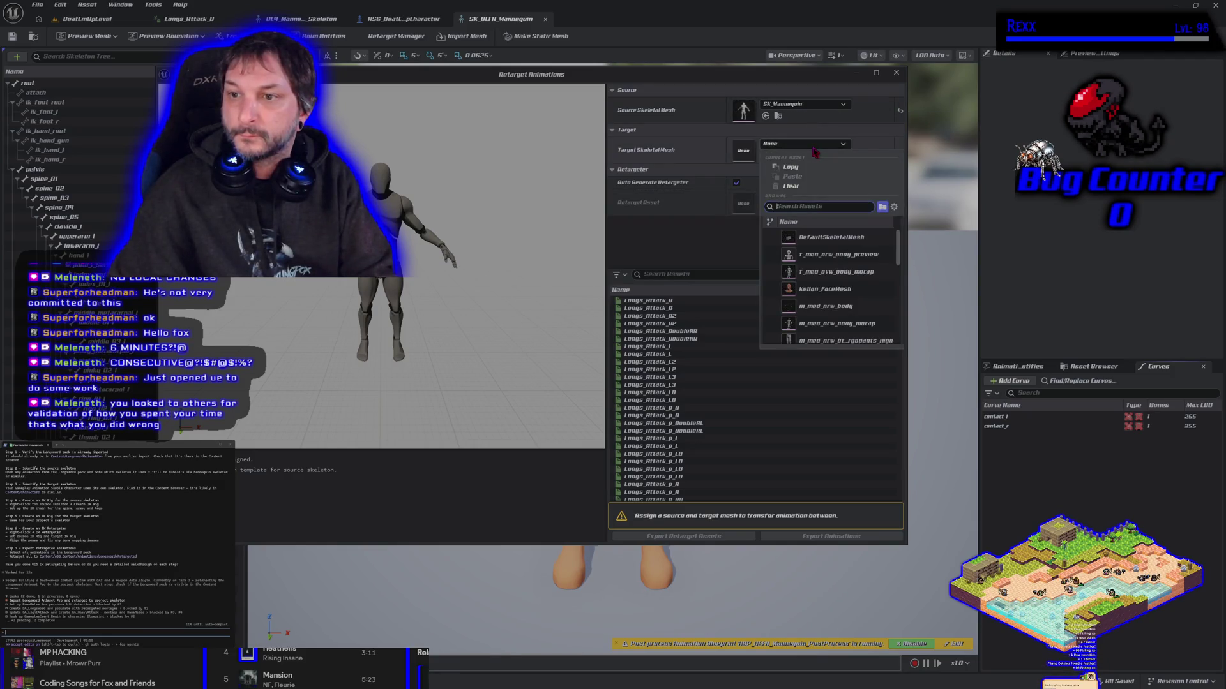
pyautogui.scroll(-5, 872, 314)
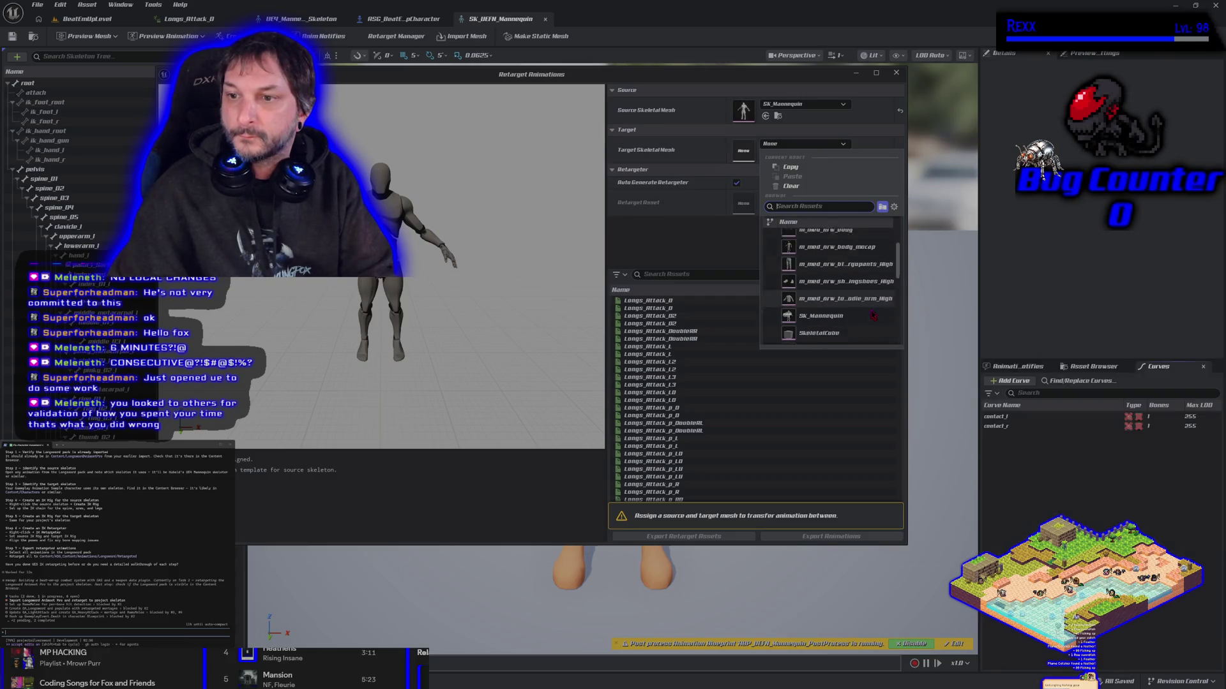
pyautogui.scroll(-3, 872, 314)
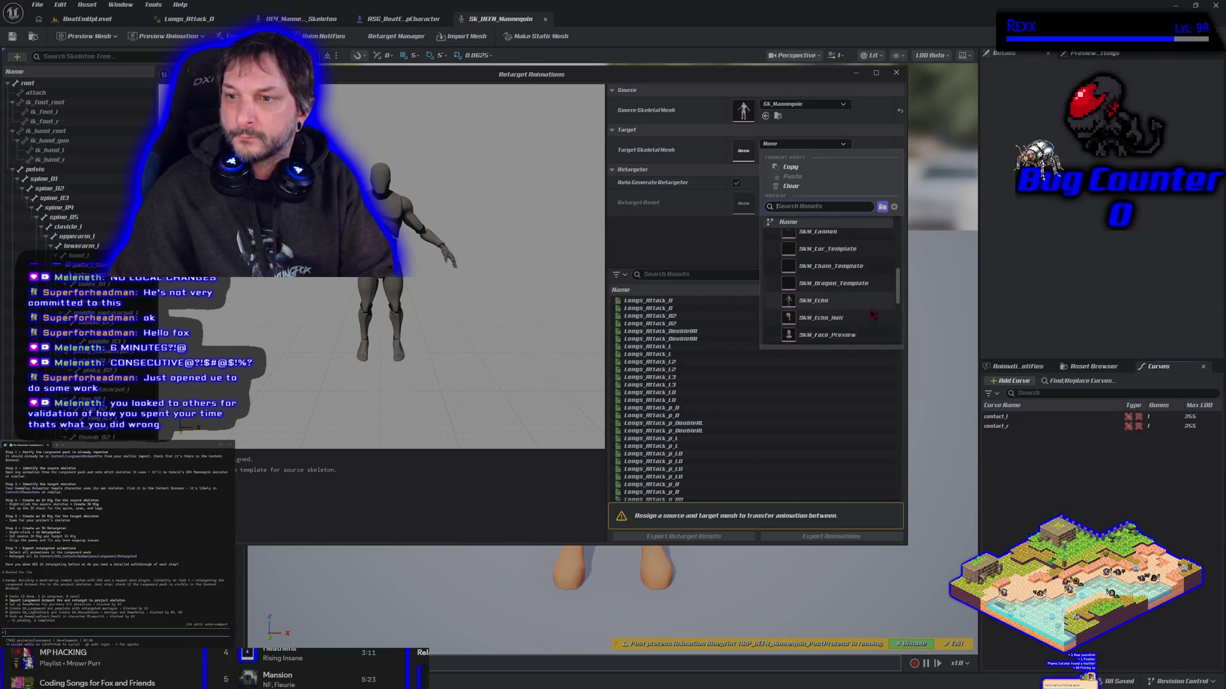
pyautogui.scroll(-5, 872, 314)
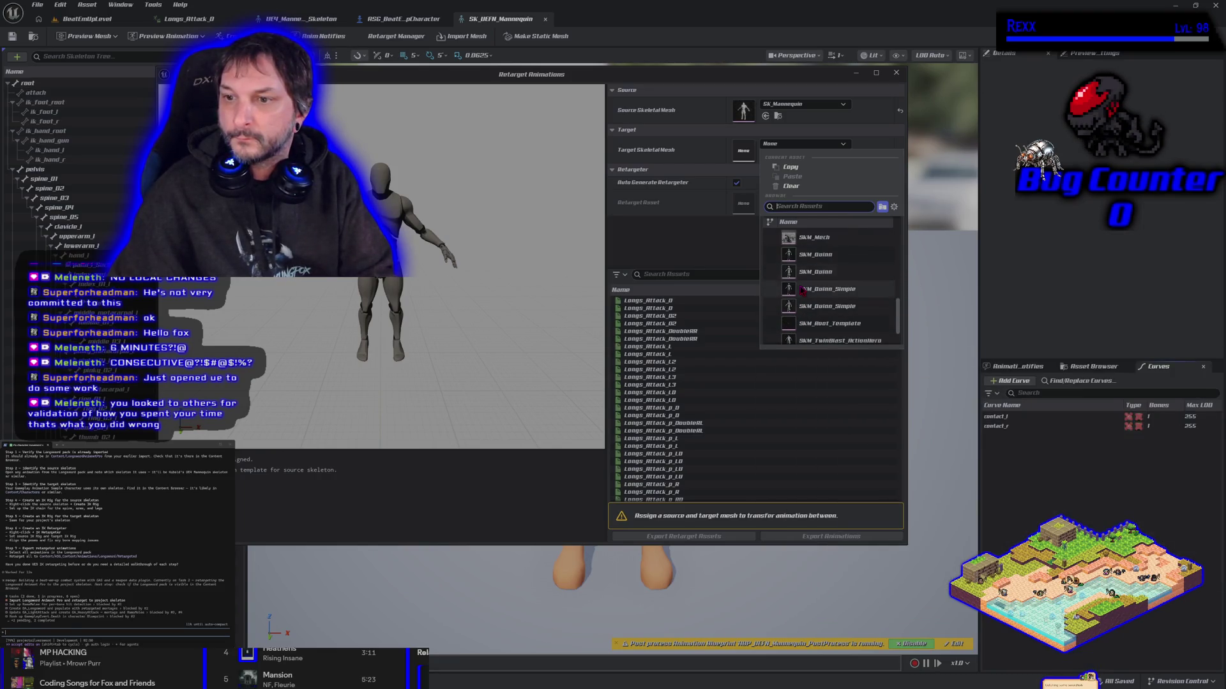
pyautogui.click(722, 242)
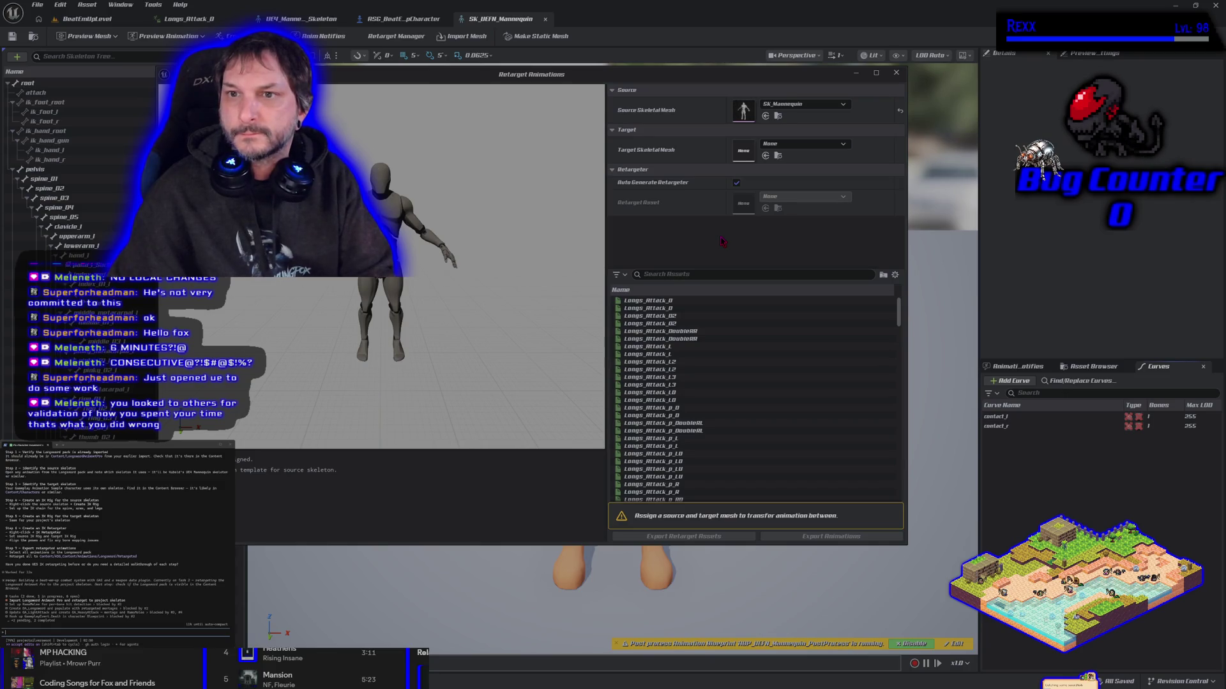
pyautogui.click(785, 146)
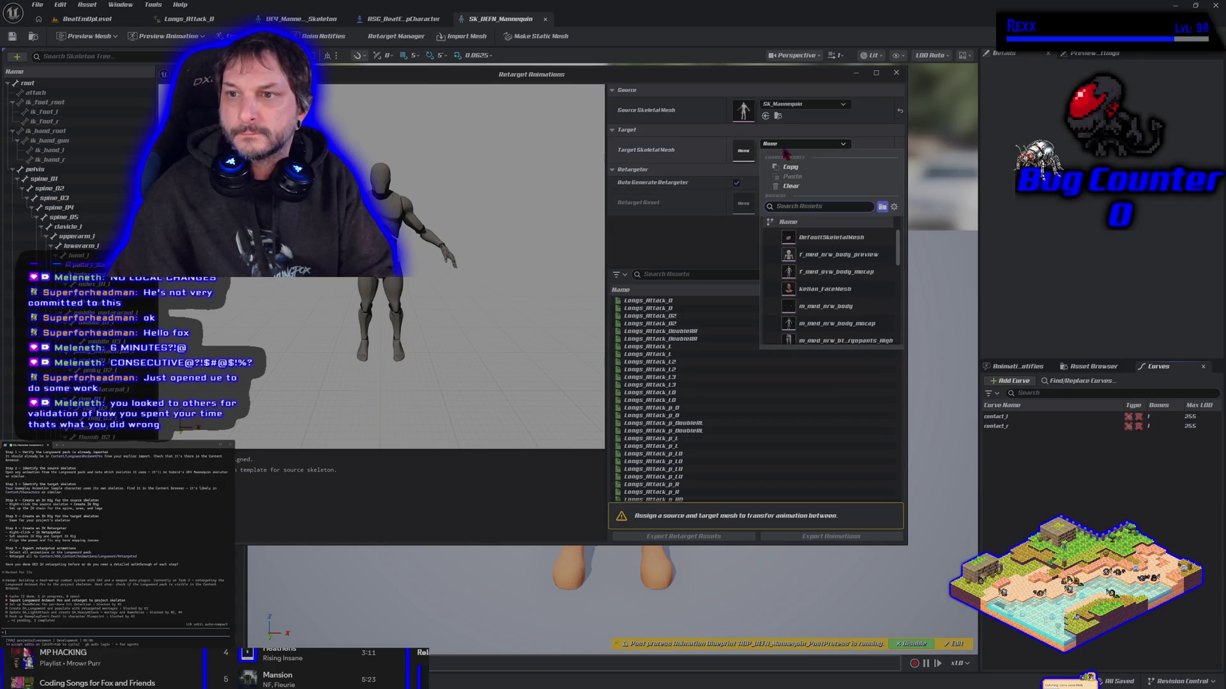
pyautogui.write('sk')
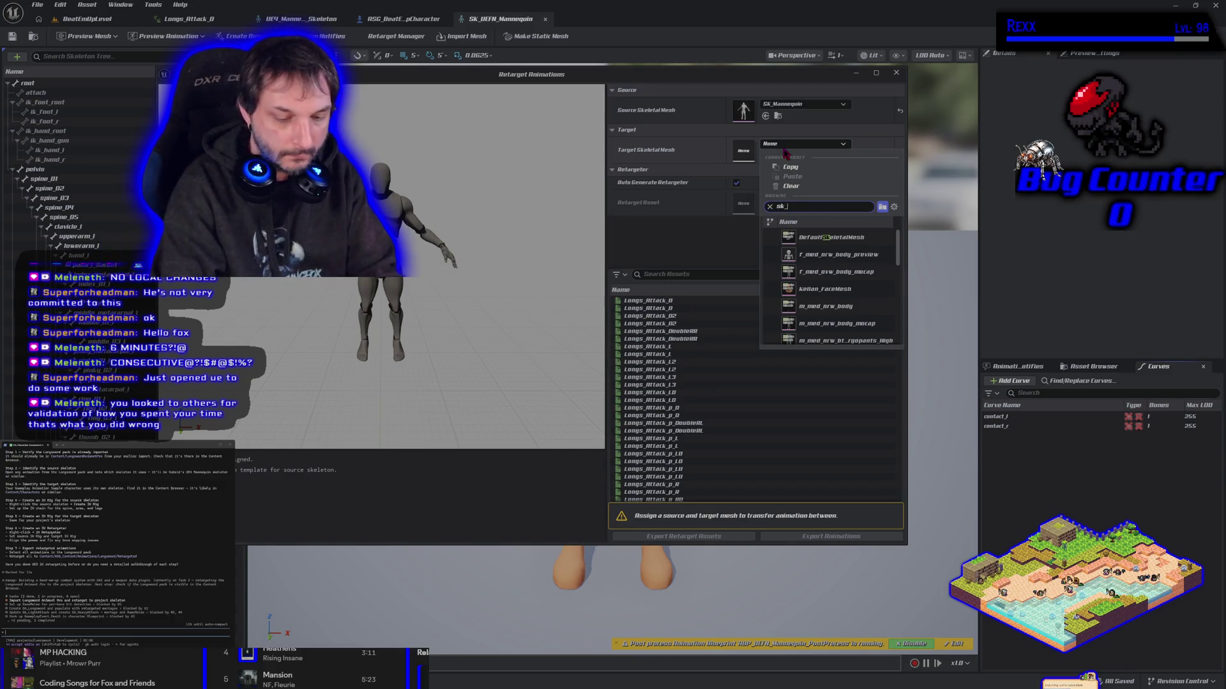
pyautogui.write('_')
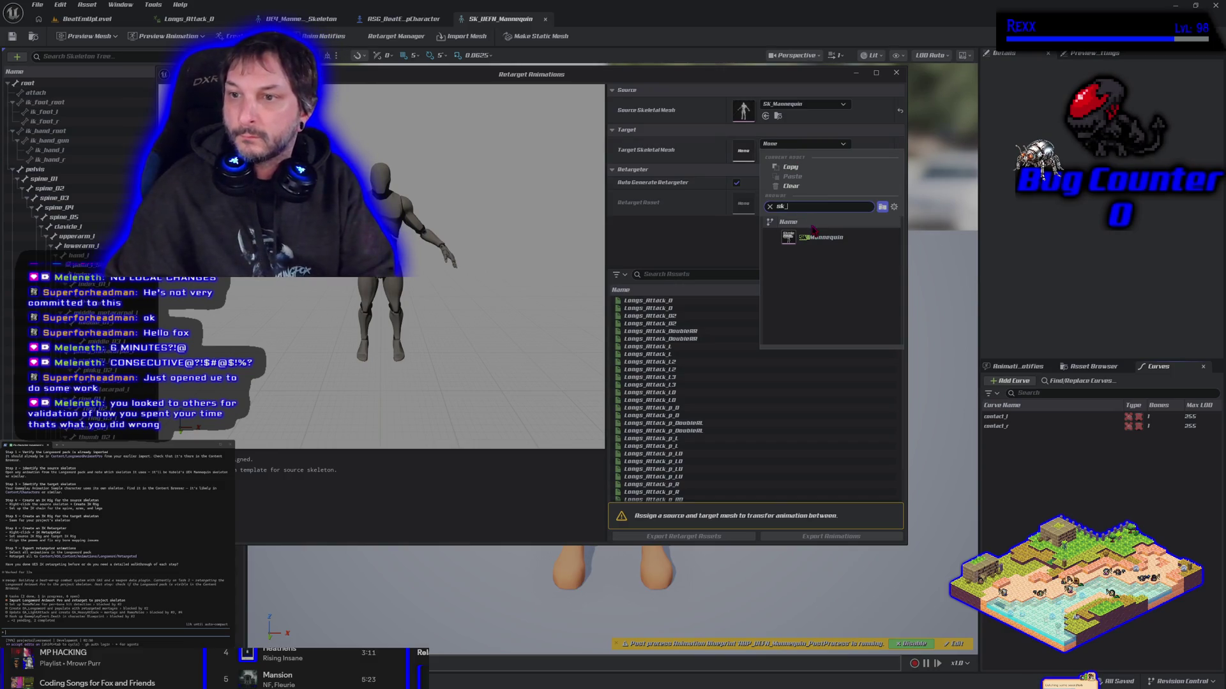
# - Search 'mann' in the target mesh picker and choose SKM_UEFN_Mannequin as the retarget target
pyautogui.click(817, 240)
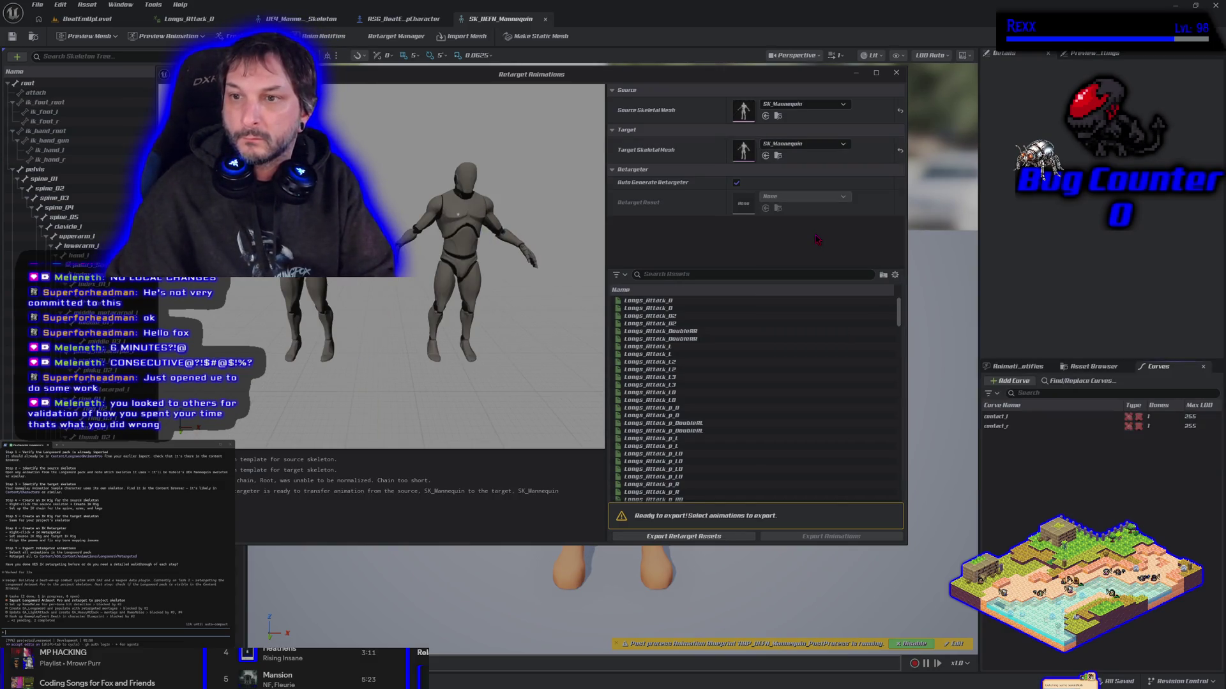
pyautogui.click(817, 148)
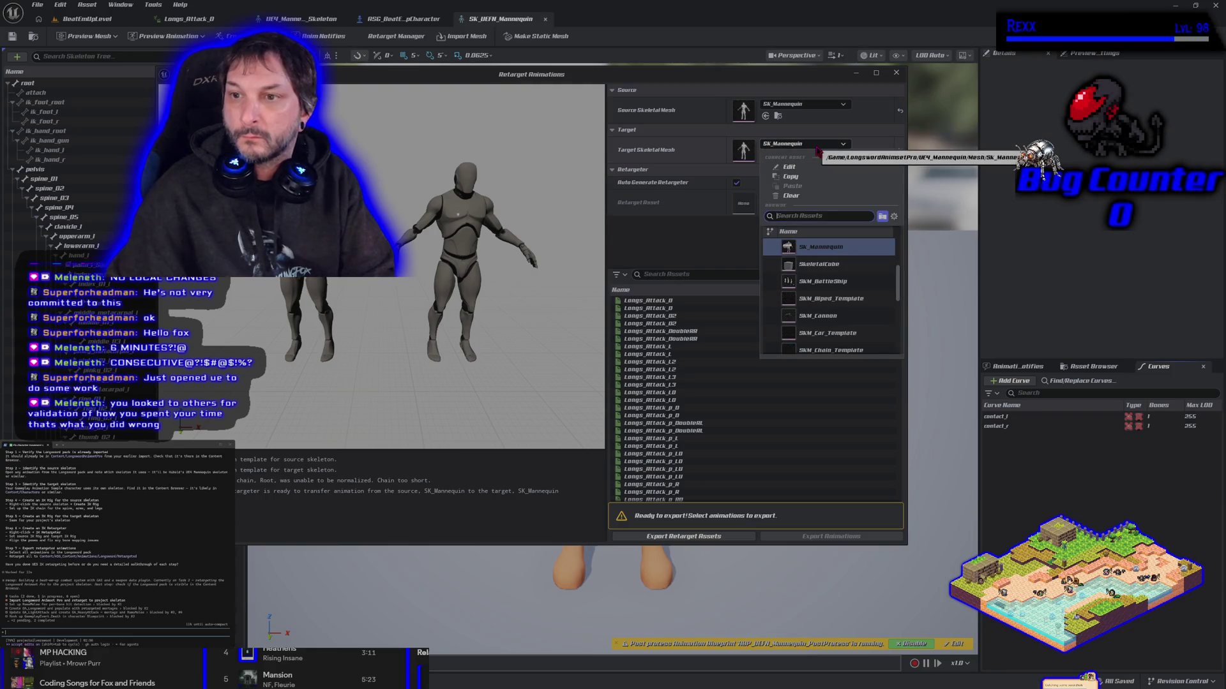
pyautogui.write('mann')
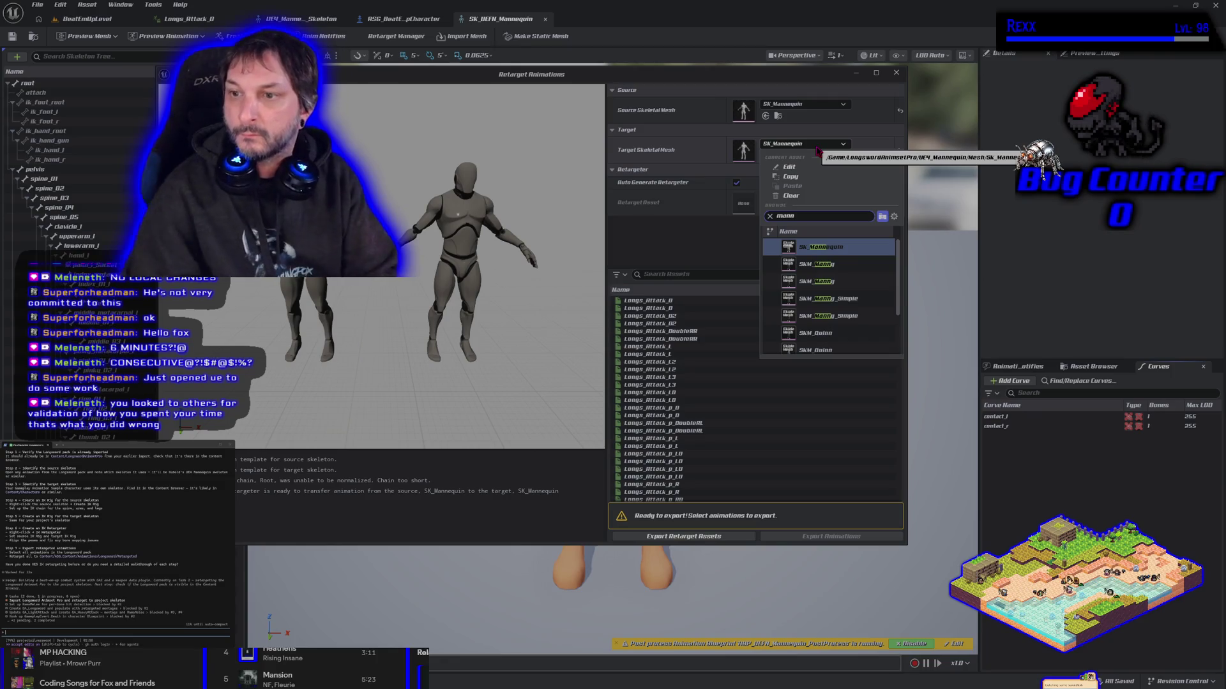
pyautogui.moveTo(821, 263)
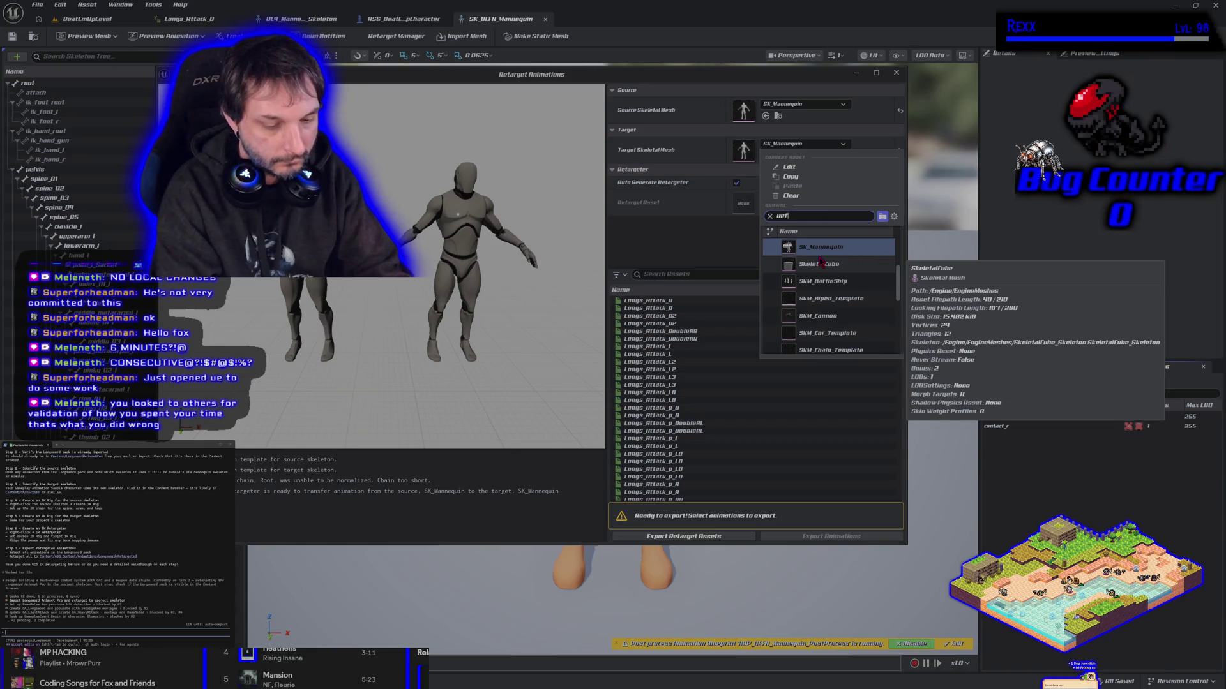
pyautogui.click(836, 249)
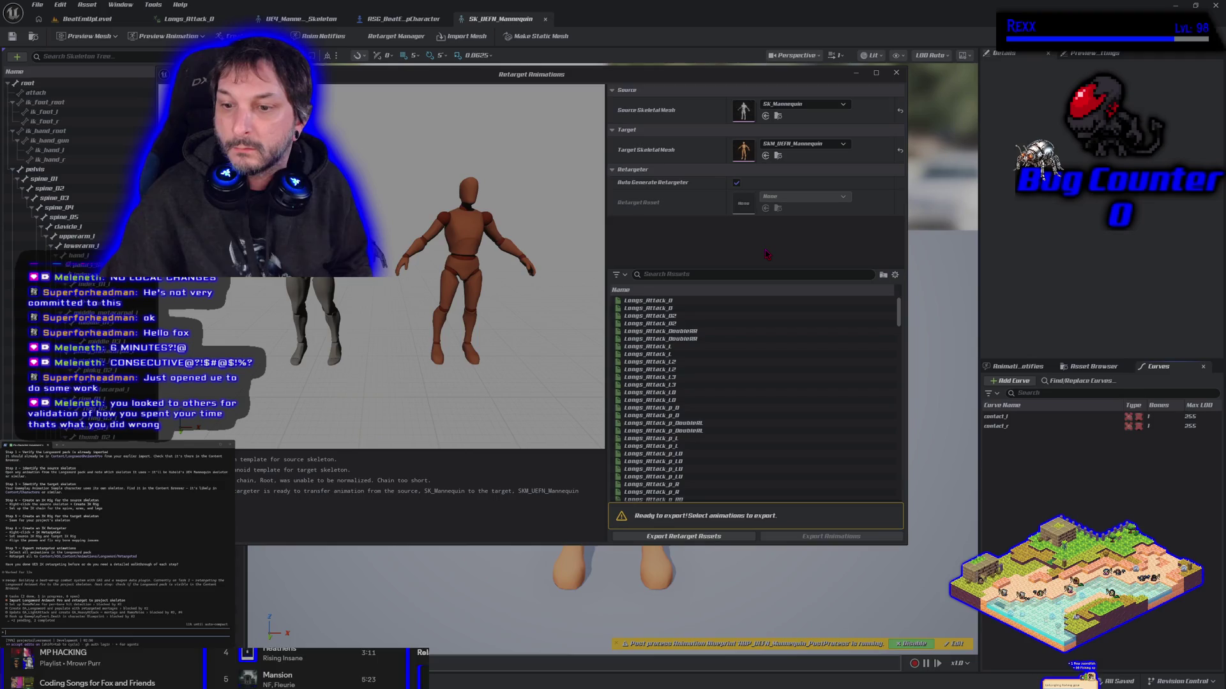
pyautogui.click(756, 300)
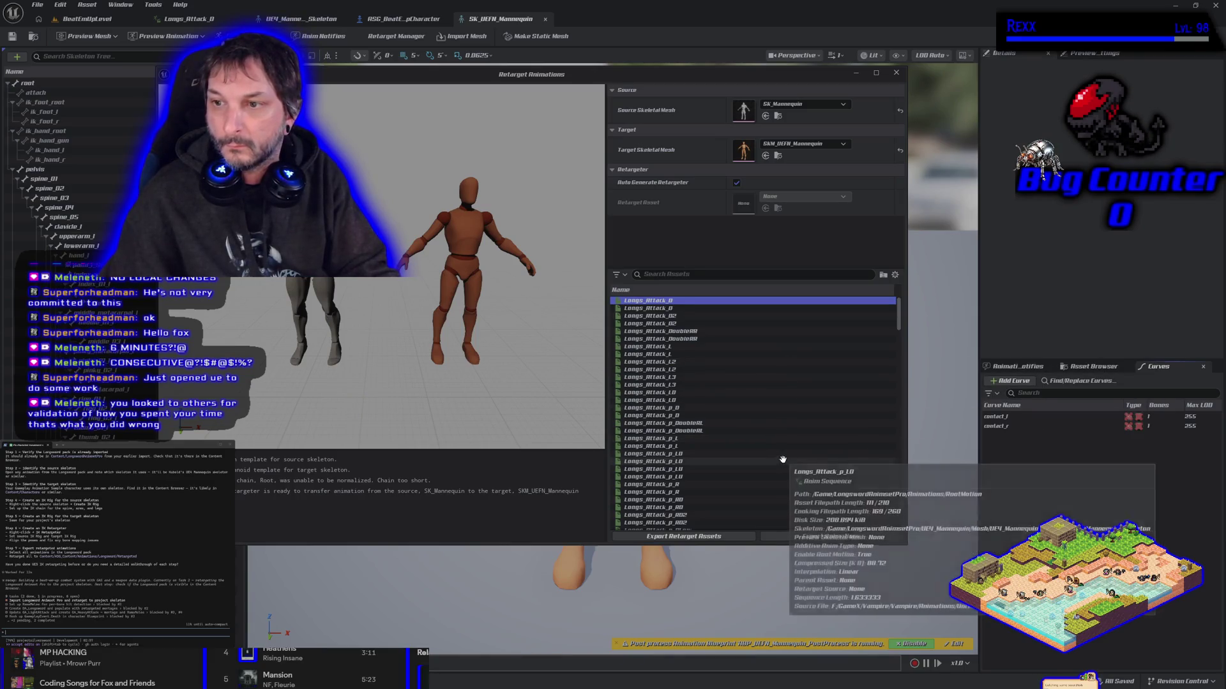
# - Select all animations, then filter the list by 'impl' and pick a single clip
pyautogui.hotkey('ctrl', 'a')
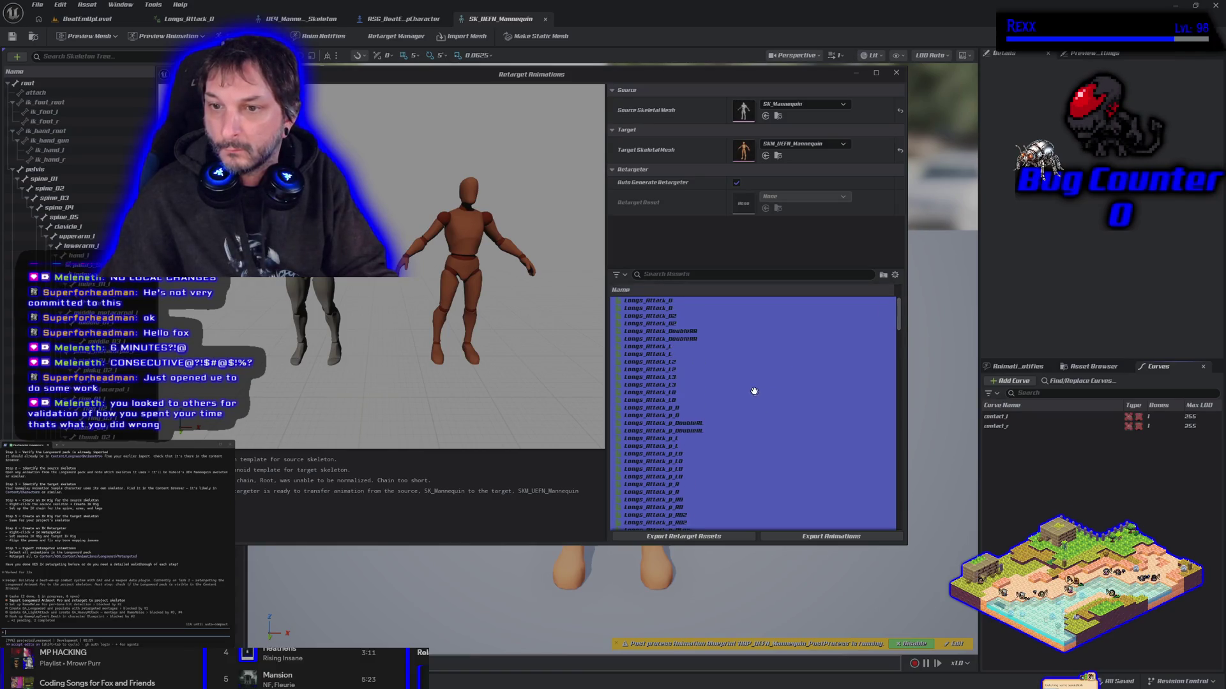
pyautogui.click(697, 274)
pyautogui.write('impl')
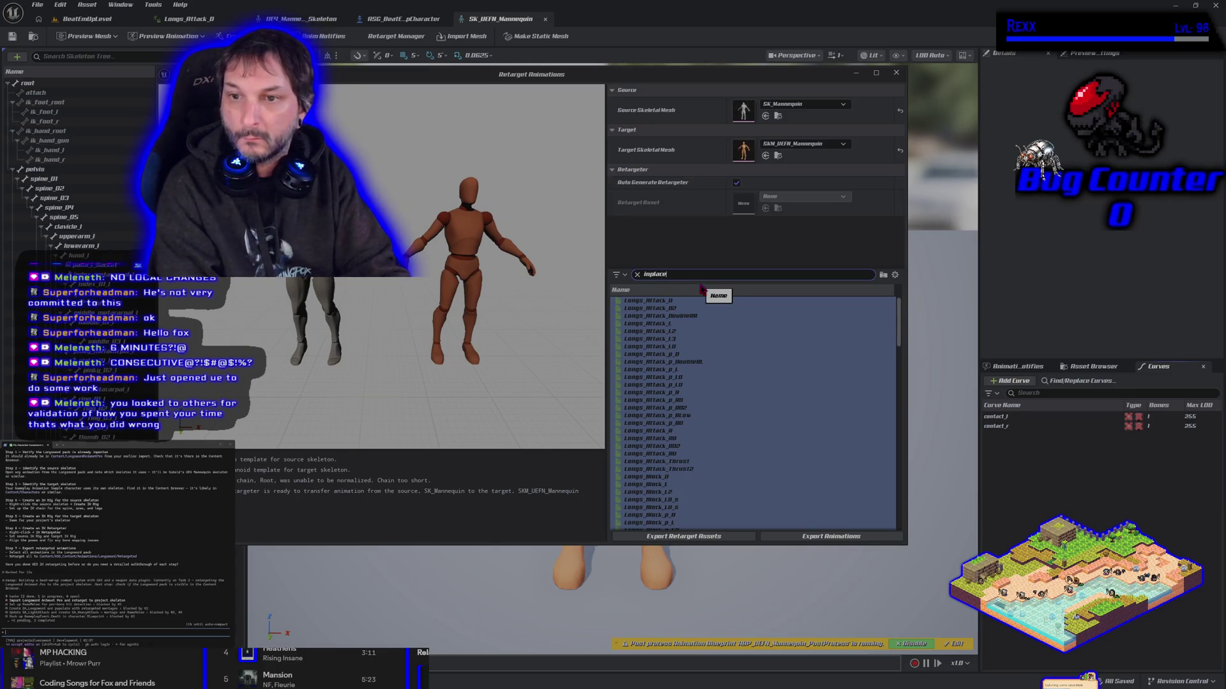
pyautogui.click(758, 408)
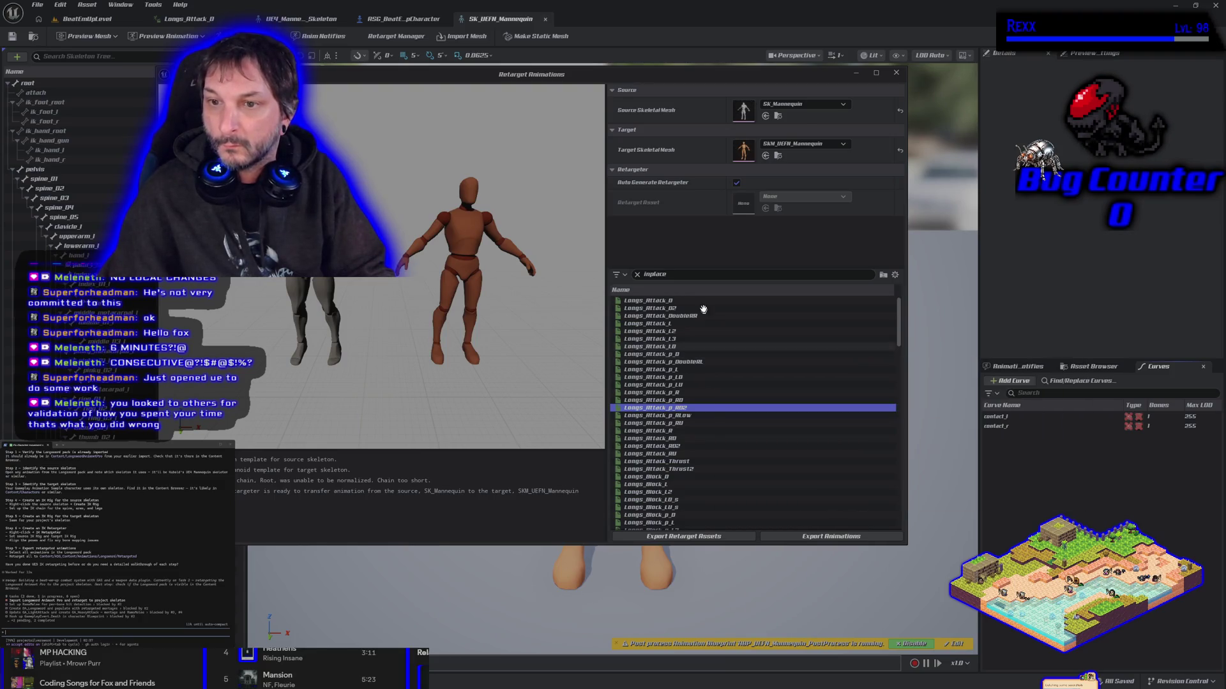
# - Try 'InPlace' and 'Aim' searches, then select all ten Longs_Look animations
pyautogui.click(688, 274)
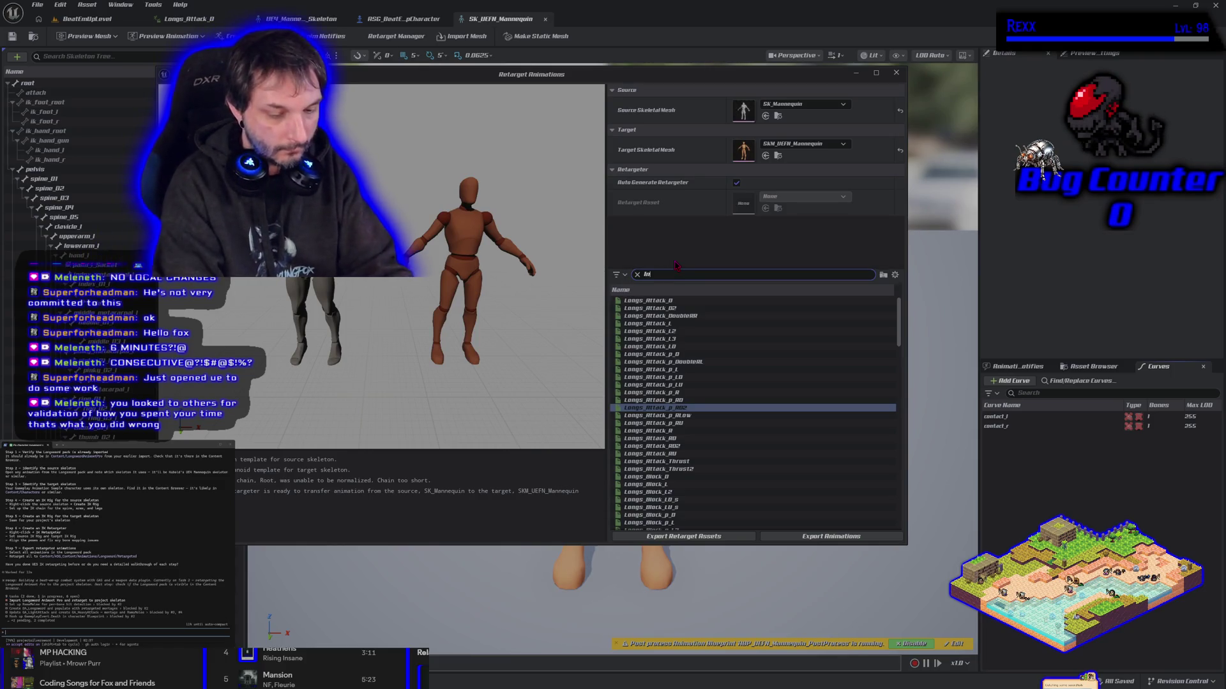
pyautogui.write('InPlace')
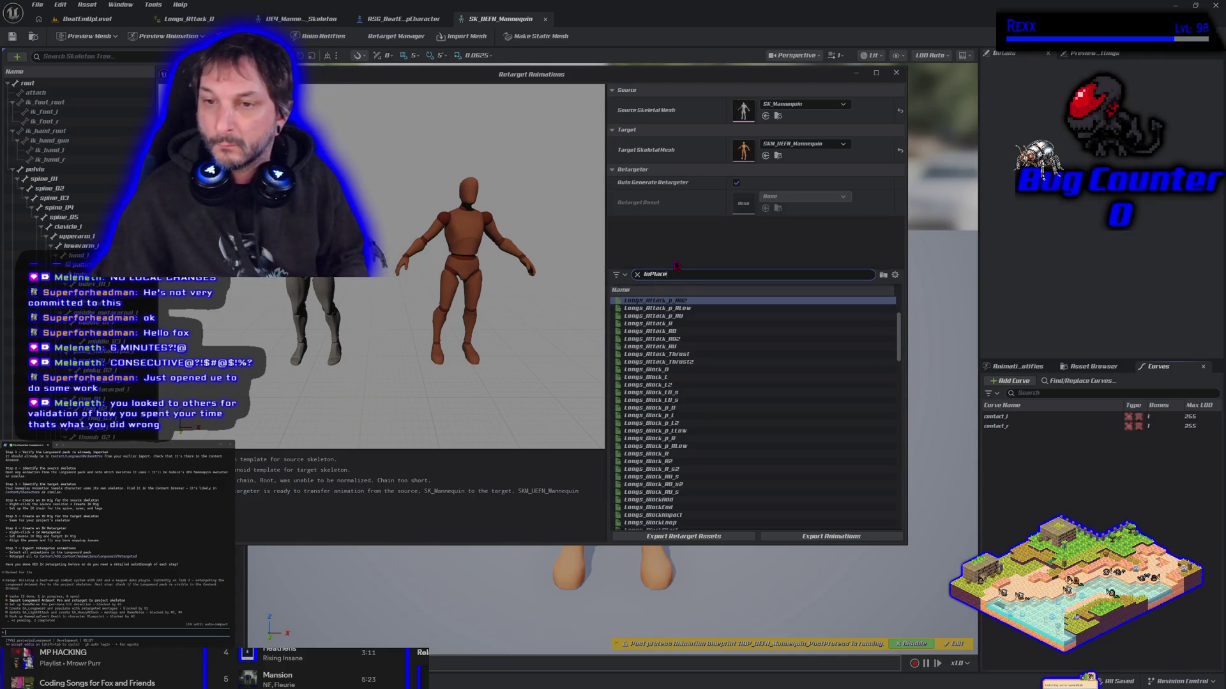
pyautogui.press('BackSpace')
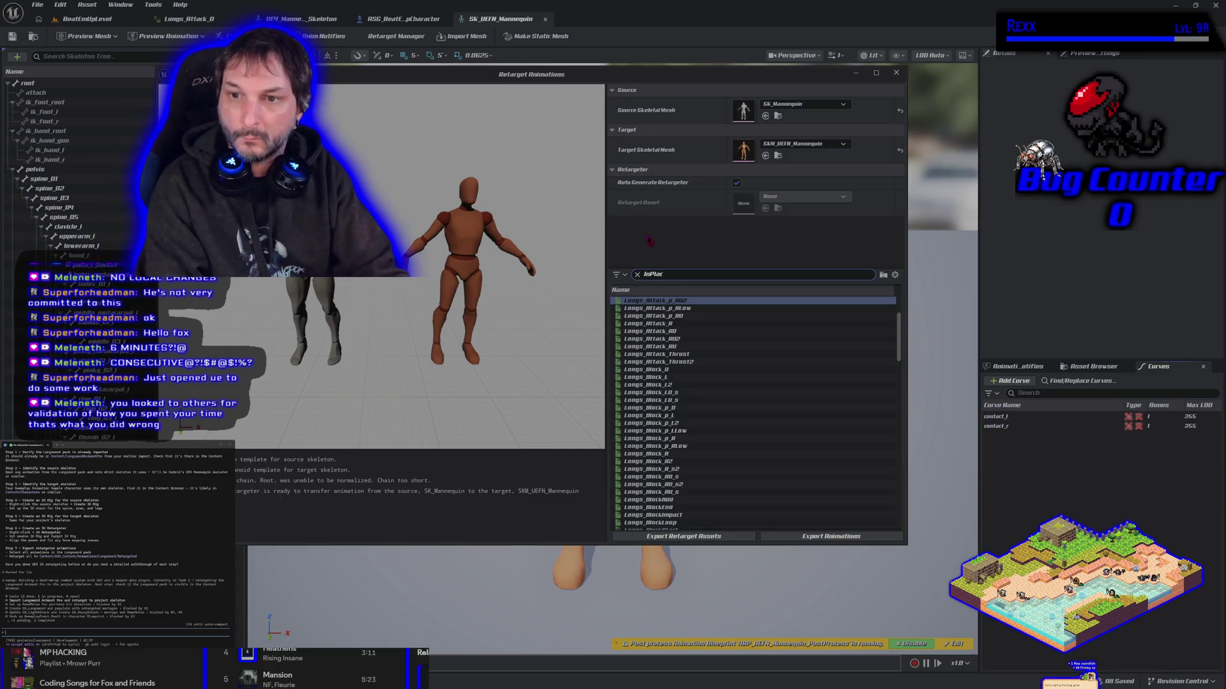
pyautogui.write('AimO')
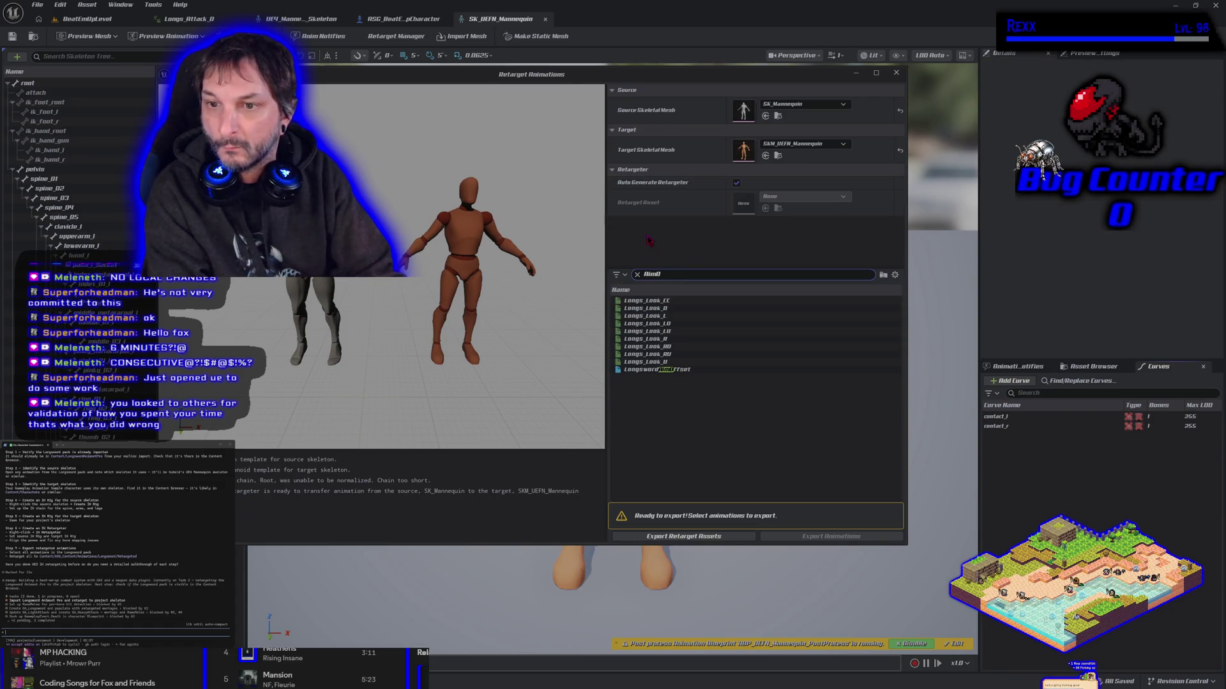
pyautogui.press('BackSpace')
pyautogui.write('look')
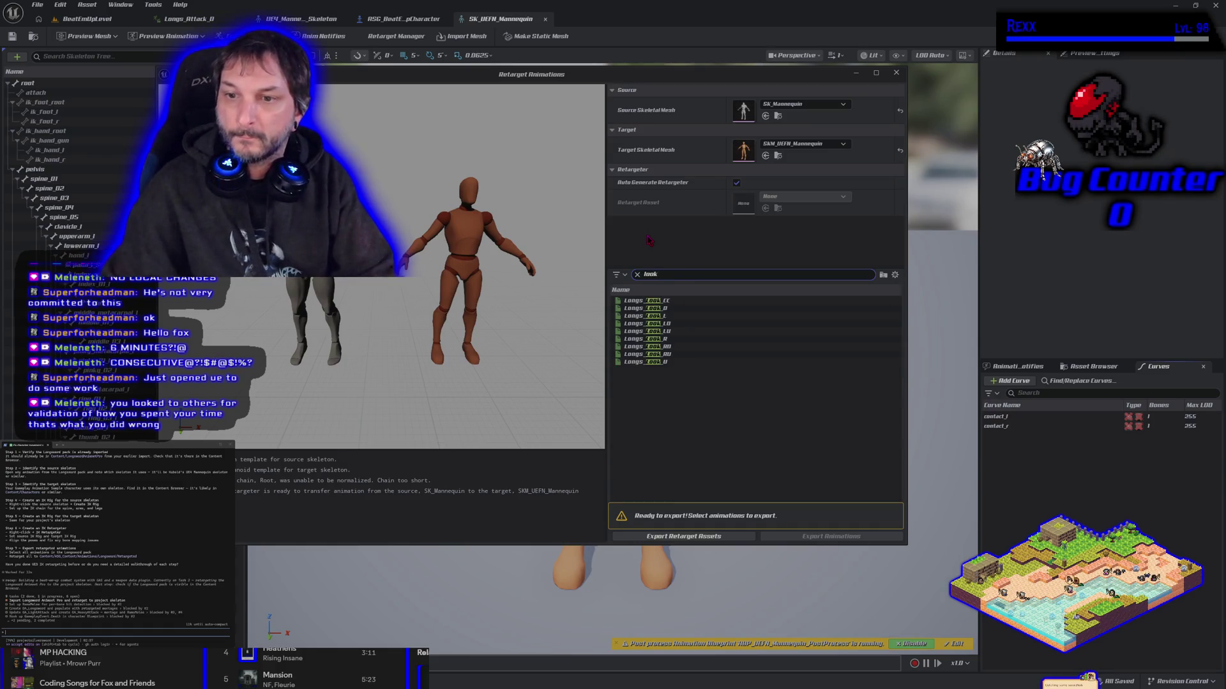
pyautogui.click(663, 301)
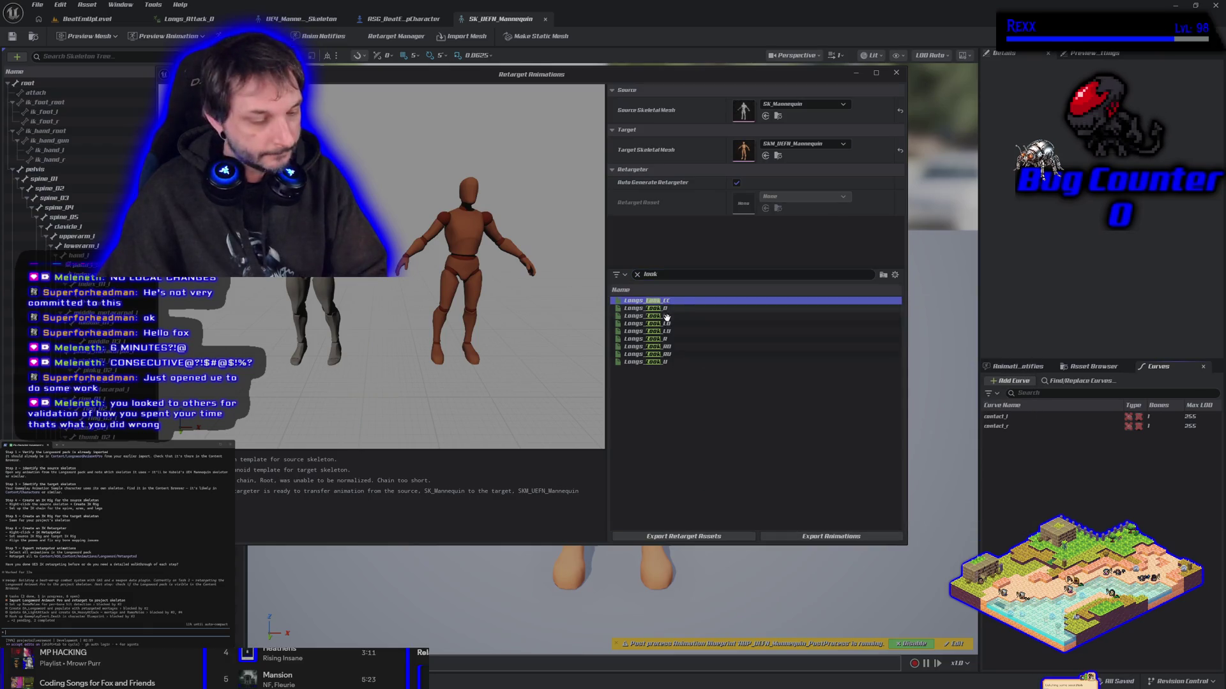
pyautogui.keyDown('shift'); pyautogui.click(665, 362); pyautogui.keyUp('shift')
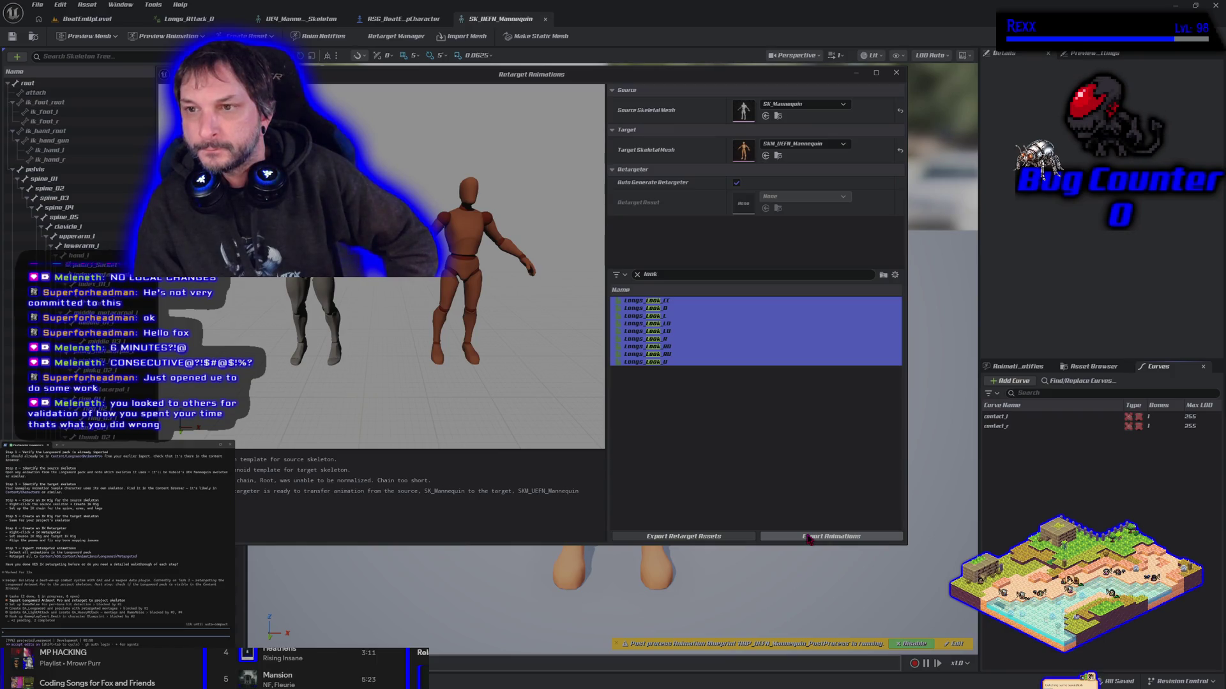
# - Batch-export the ten animations into RSG_Content/Animations/Longsword/AimOffset
pyautogui.click(808, 537)
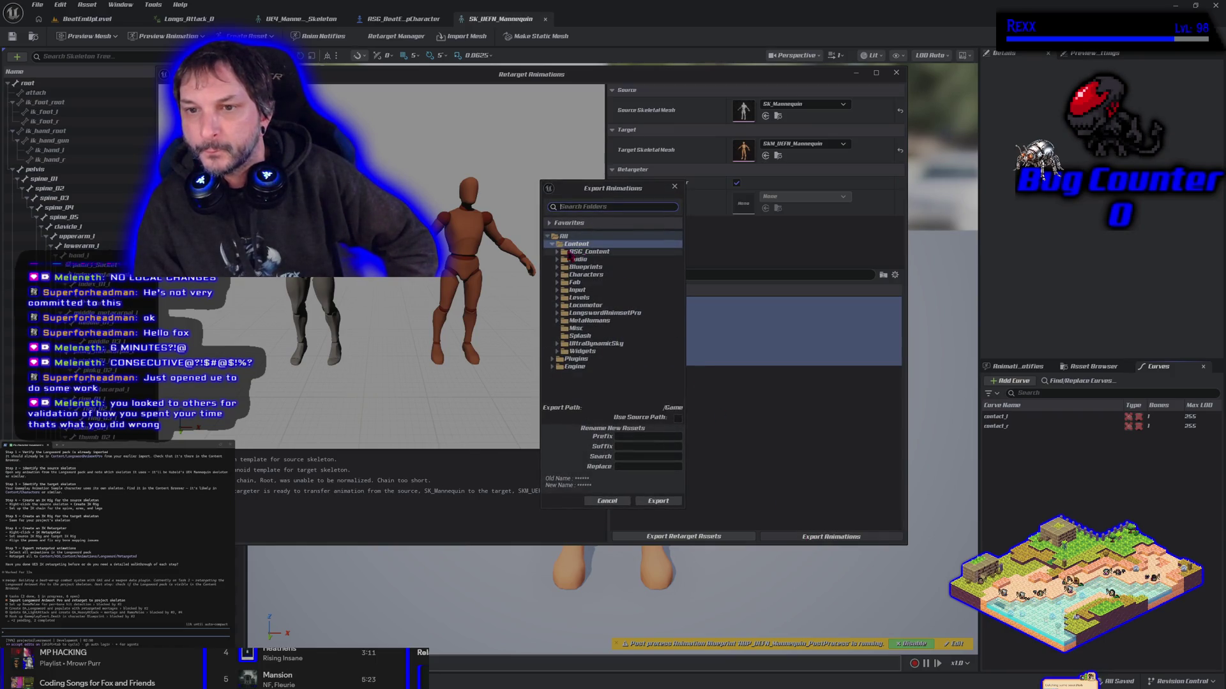
pyautogui.click(557, 252)
pyautogui.click(562, 260)
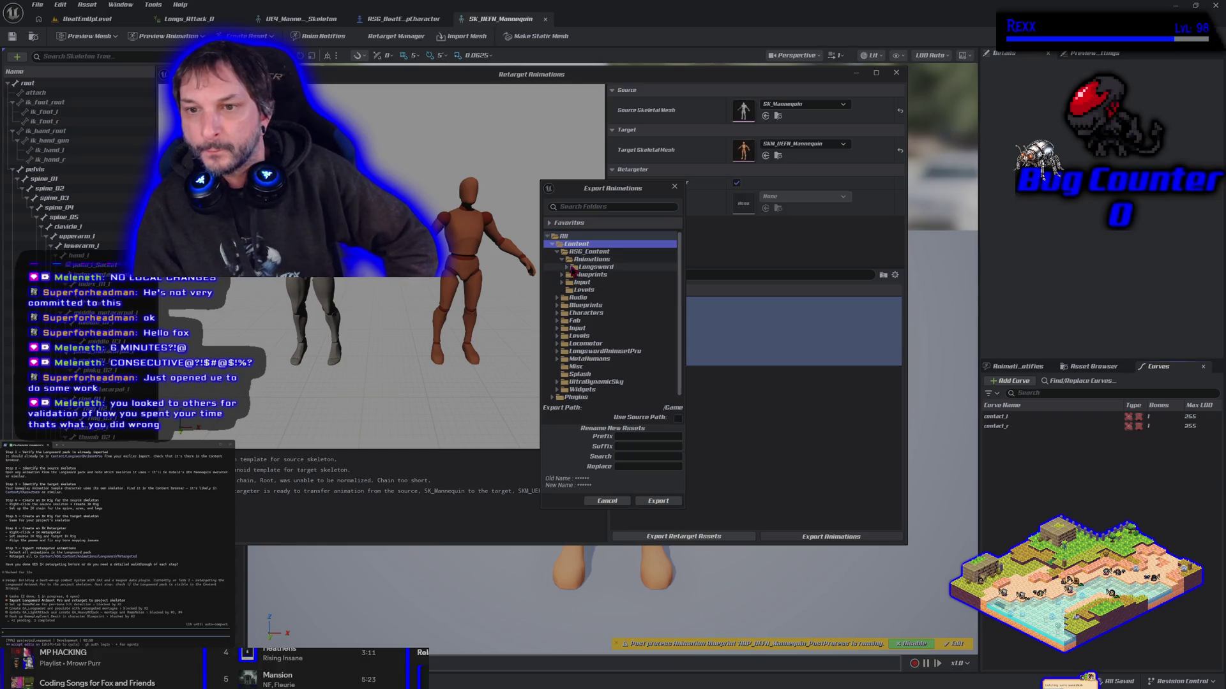
pyautogui.click(567, 268)
pyautogui.click(581, 275)
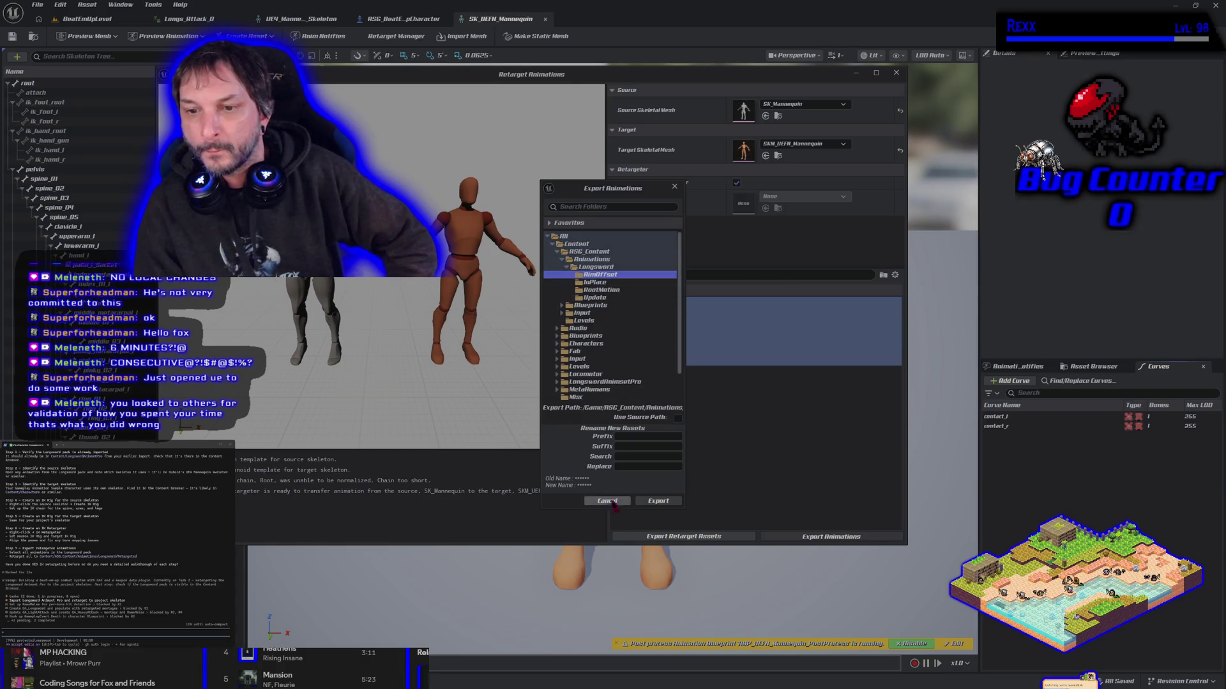
pyautogui.click(654, 504)
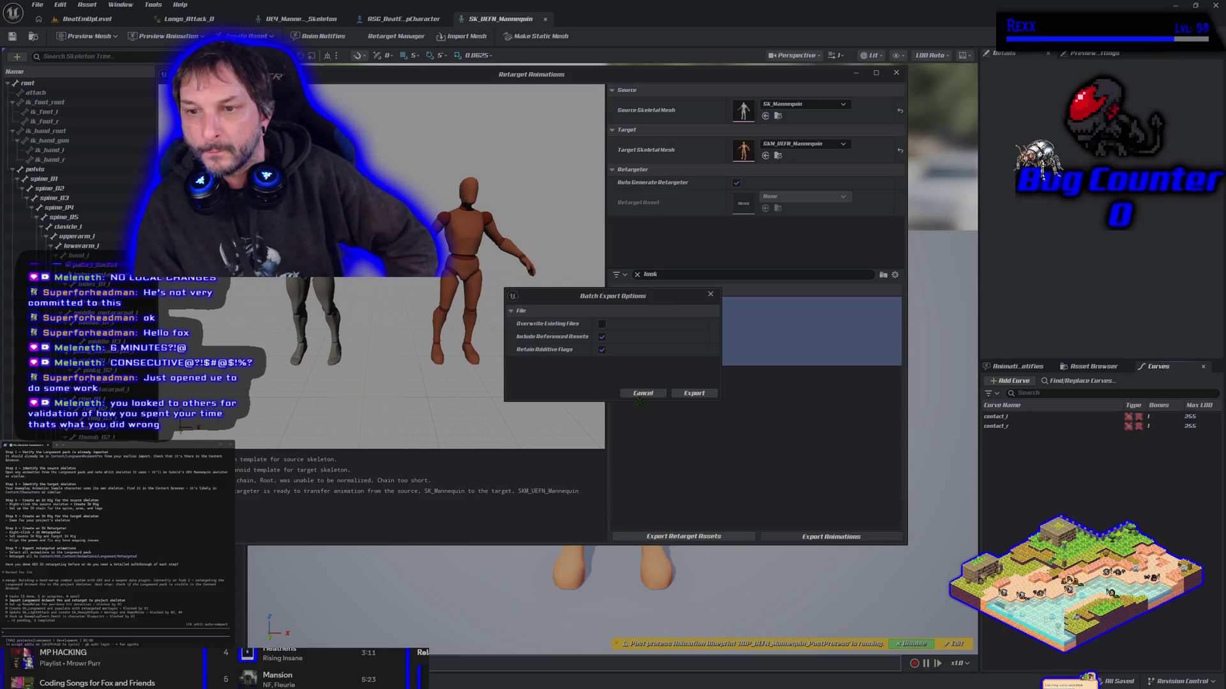
pyautogui.click(698, 397)
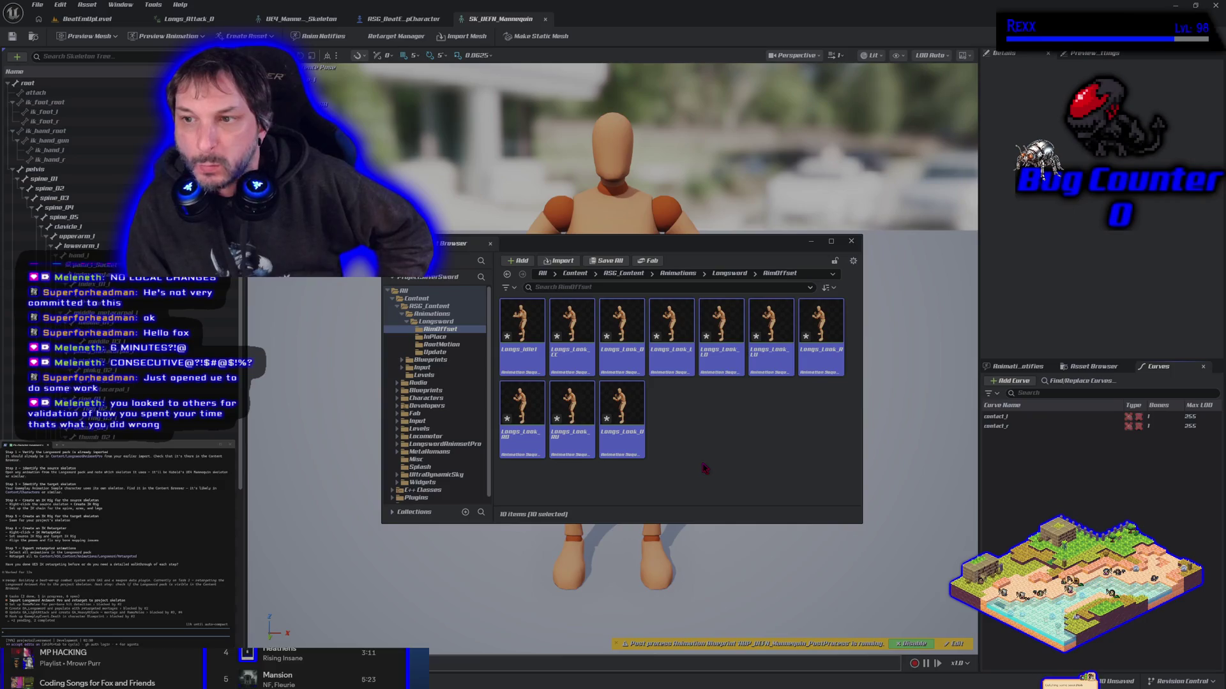
# - Preview the retargeted Longs_Idle, Longs_Look_D, Longs_Look_CC and Longs_Look_L animations
pyautogui.click(528, 318)
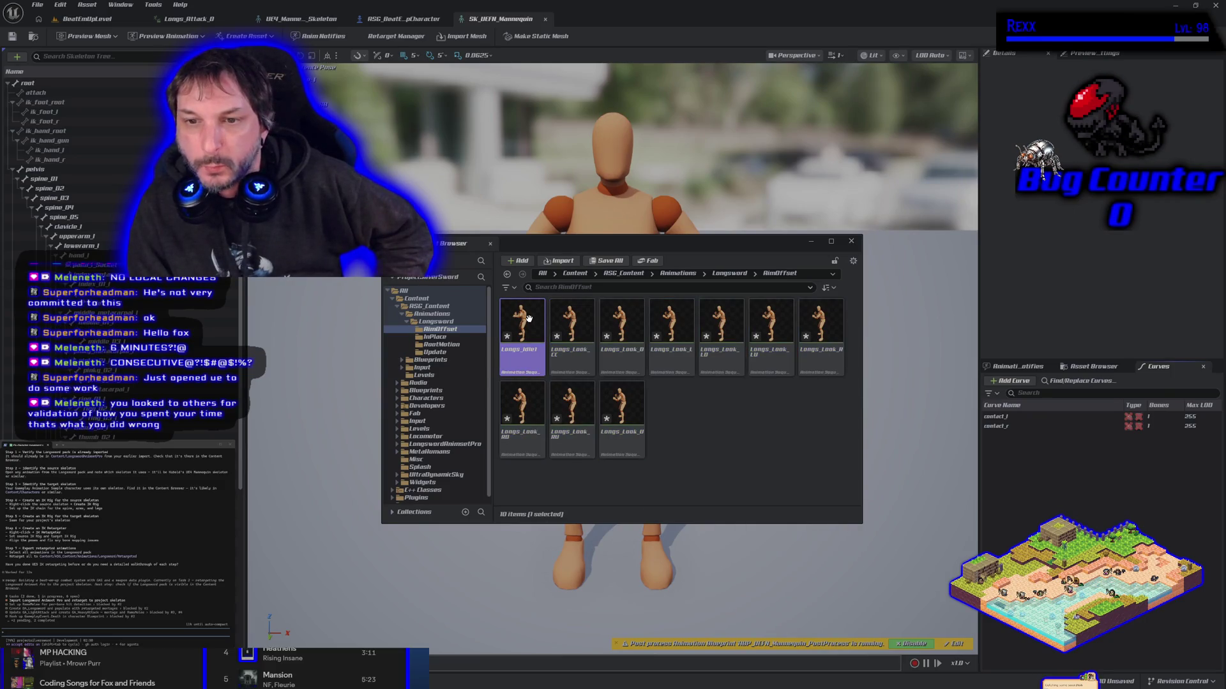
pyautogui.doubleClick(531, 323)
pyautogui.moveTo(692, 250)
pyautogui.mouseDown()
pyautogui.moveTo(389, 383)
pyautogui.moveTo(387, 356)
pyautogui.mouseUp()
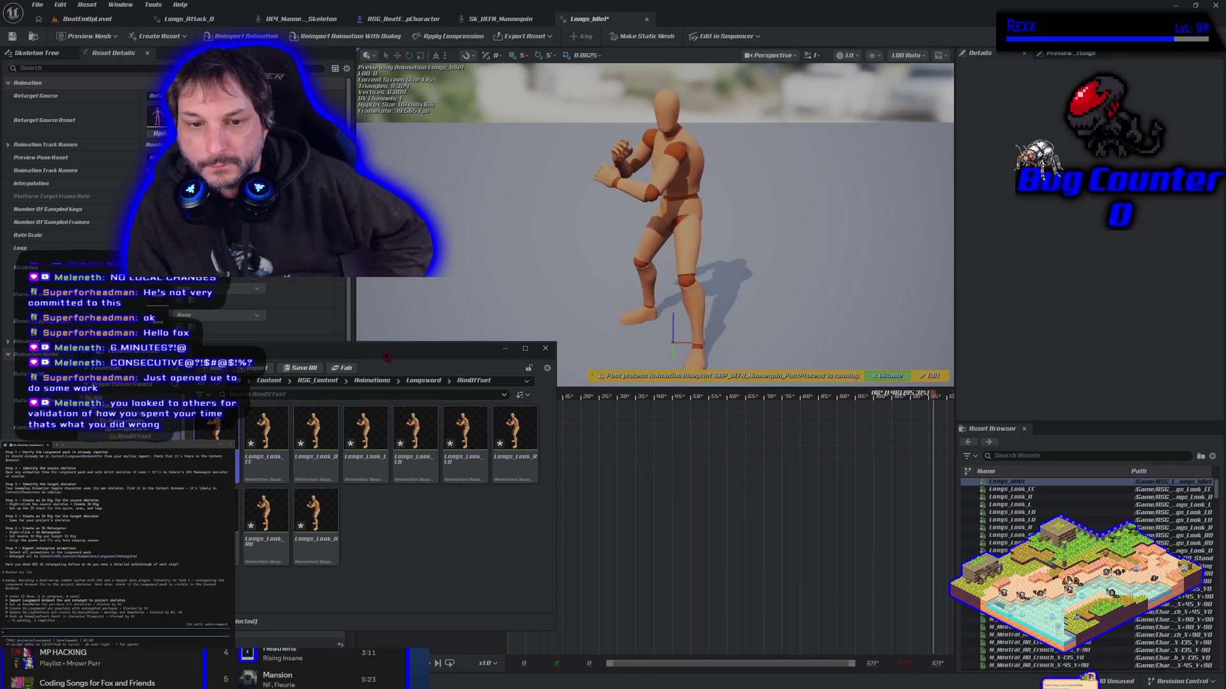
pyautogui.doubleClick(316, 470)
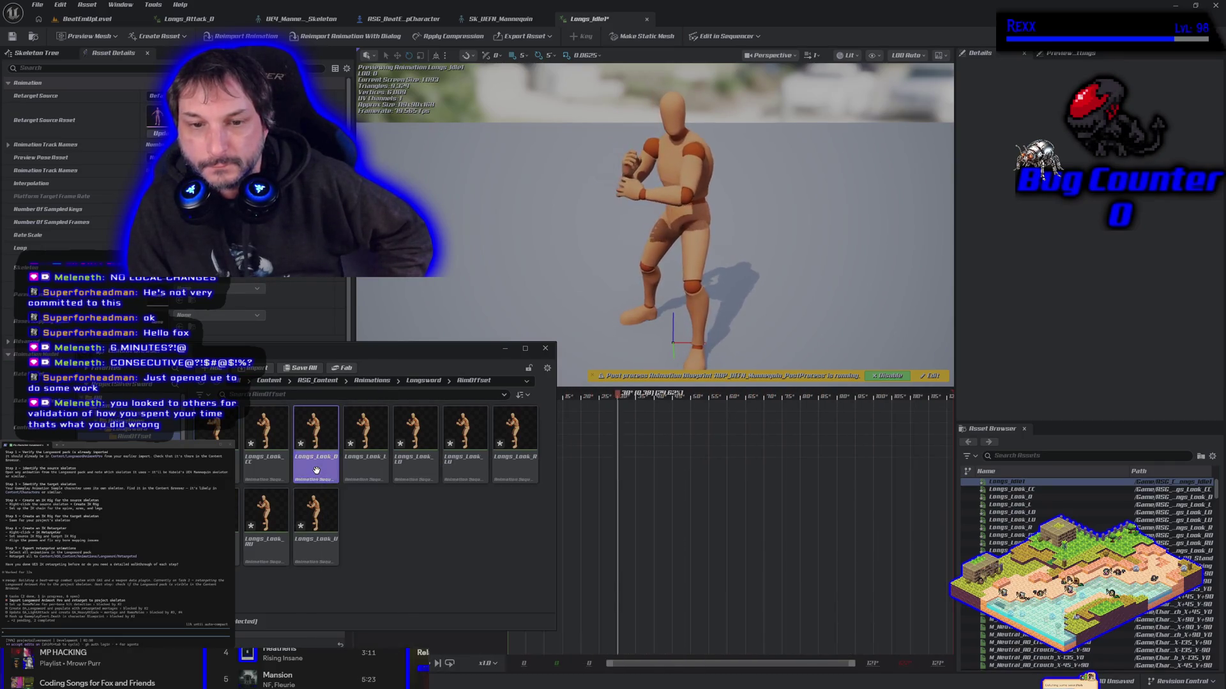
pyautogui.doubleClick(277, 461)
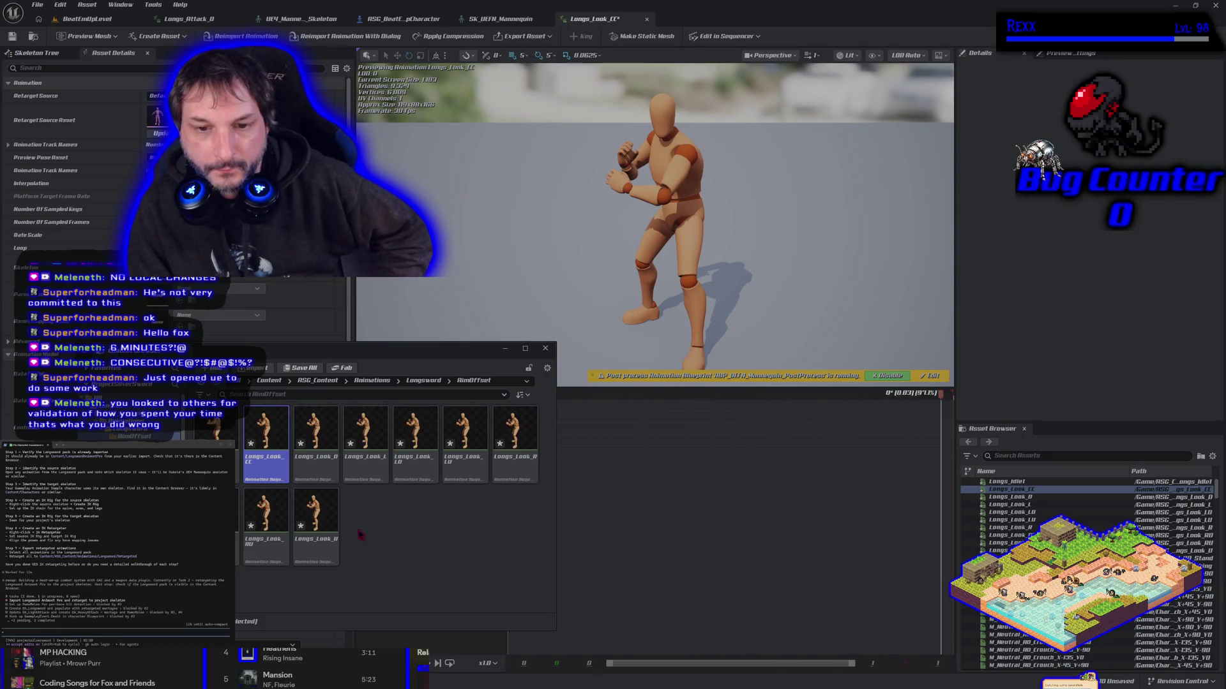
pyautogui.doubleClick(361, 470)
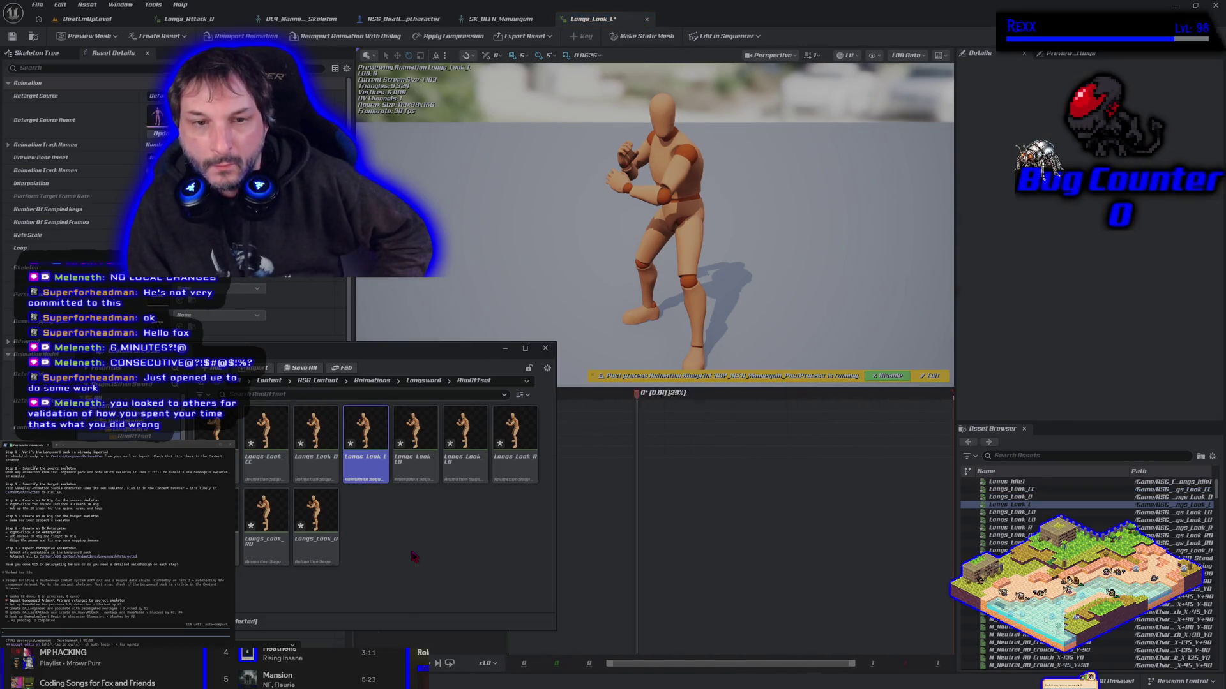
pyautogui.click(412, 558)
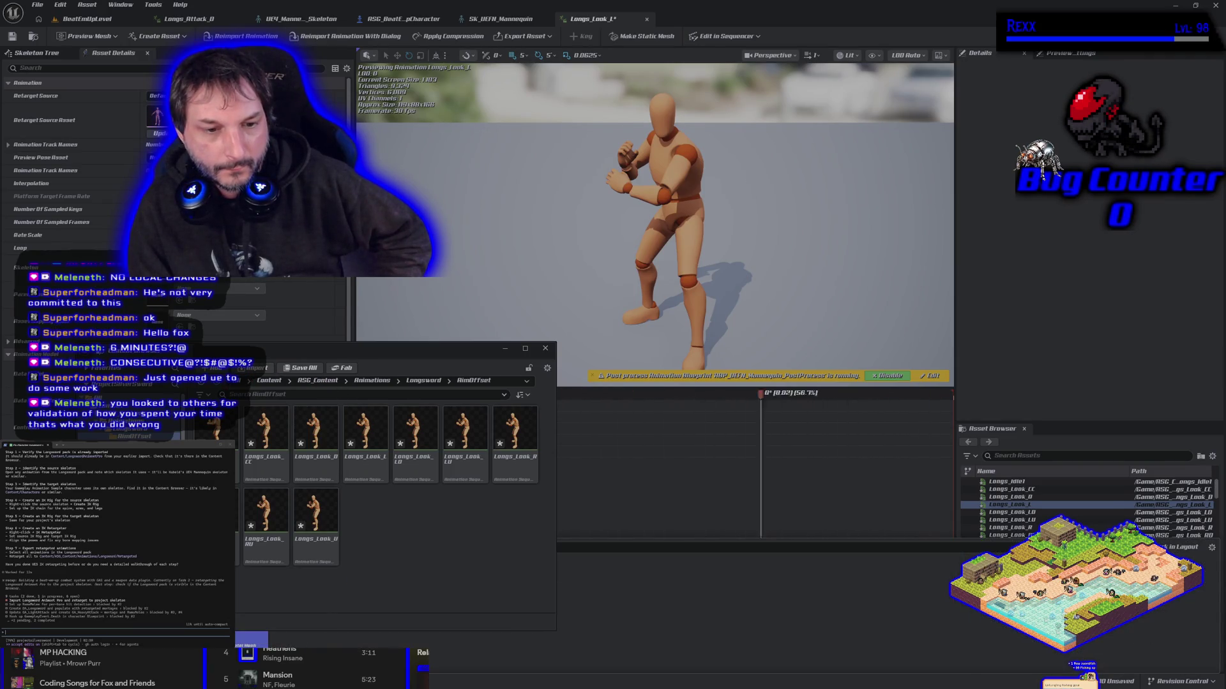
# - Open the original LongswordAnimsetPro AimOffsets folder for comparison
pyautogui.click(192, 430)
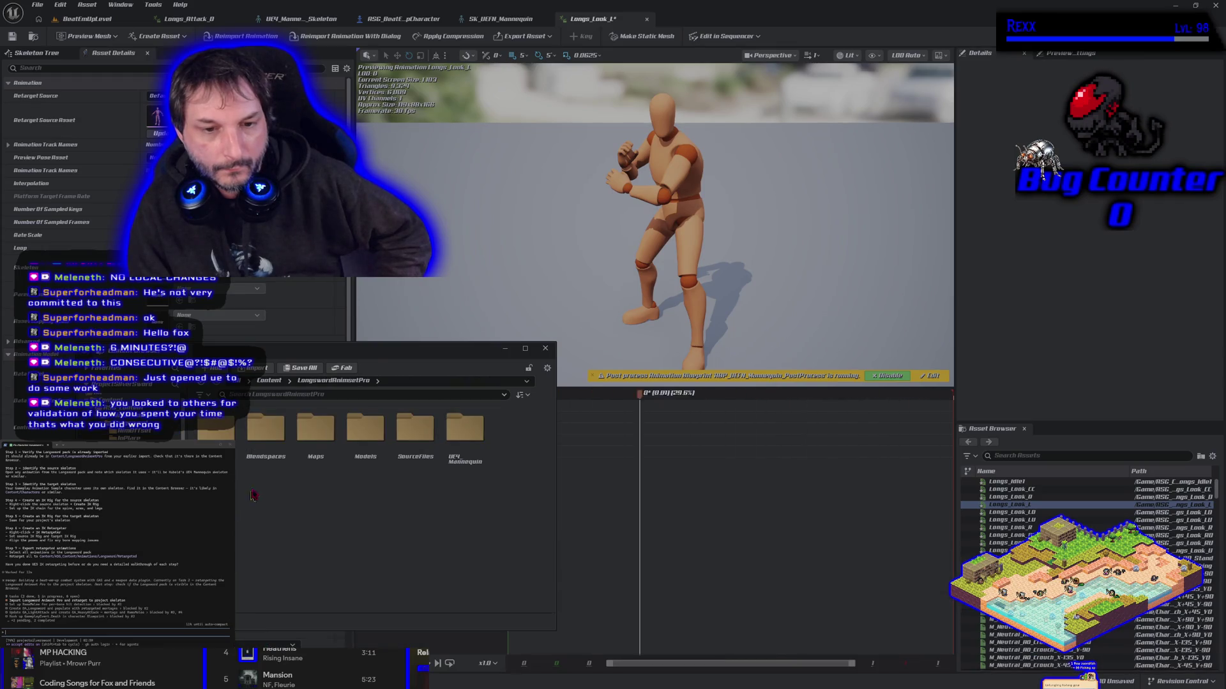
pyautogui.doubleClick(215, 429)
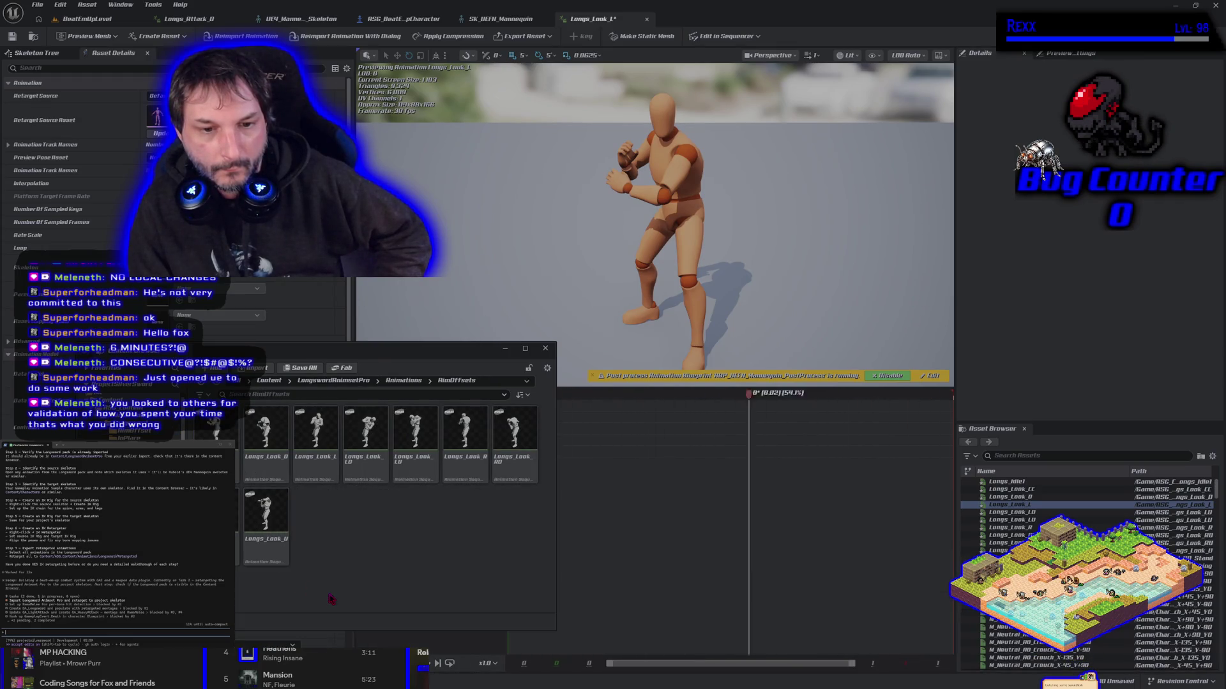
pyautogui.moveTo(405, 348); pyautogui.dragTo(511, 92)
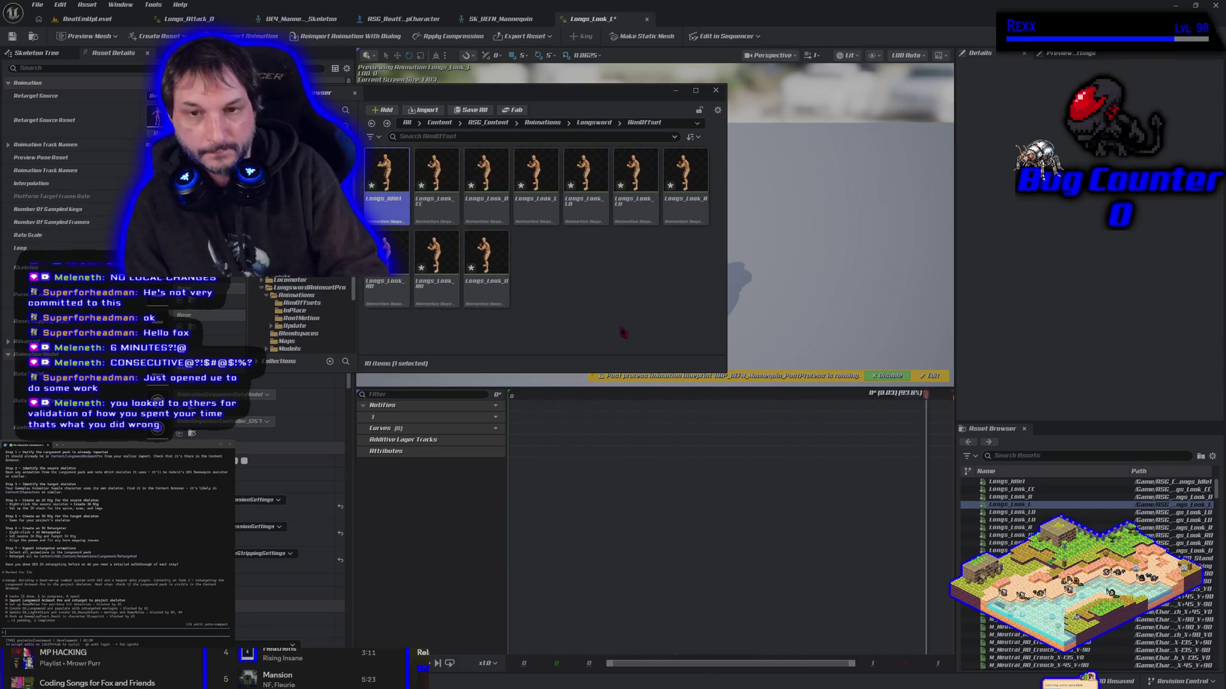
# - Force-delete the still-referenced Longs_Idle1 asset and save all modified assets
pyautogui.press('Delete')
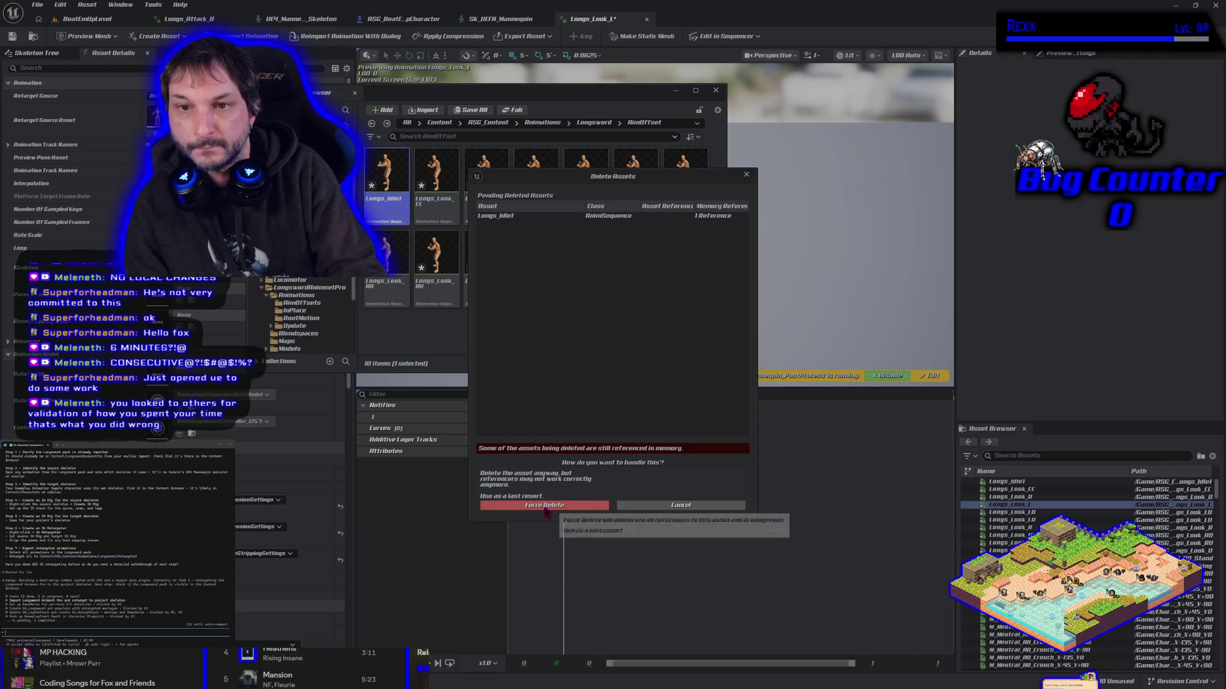
pyautogui.click(551, 508)
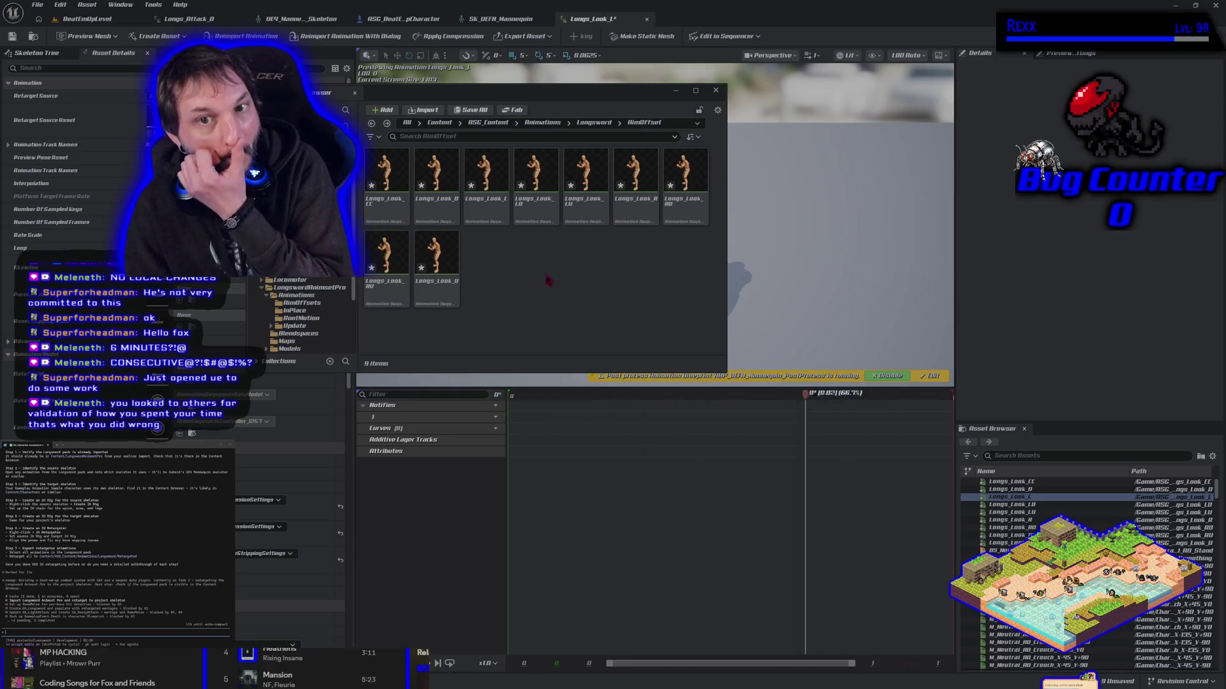
pyautogui.hotkey('ctrl', 'shift', 's')
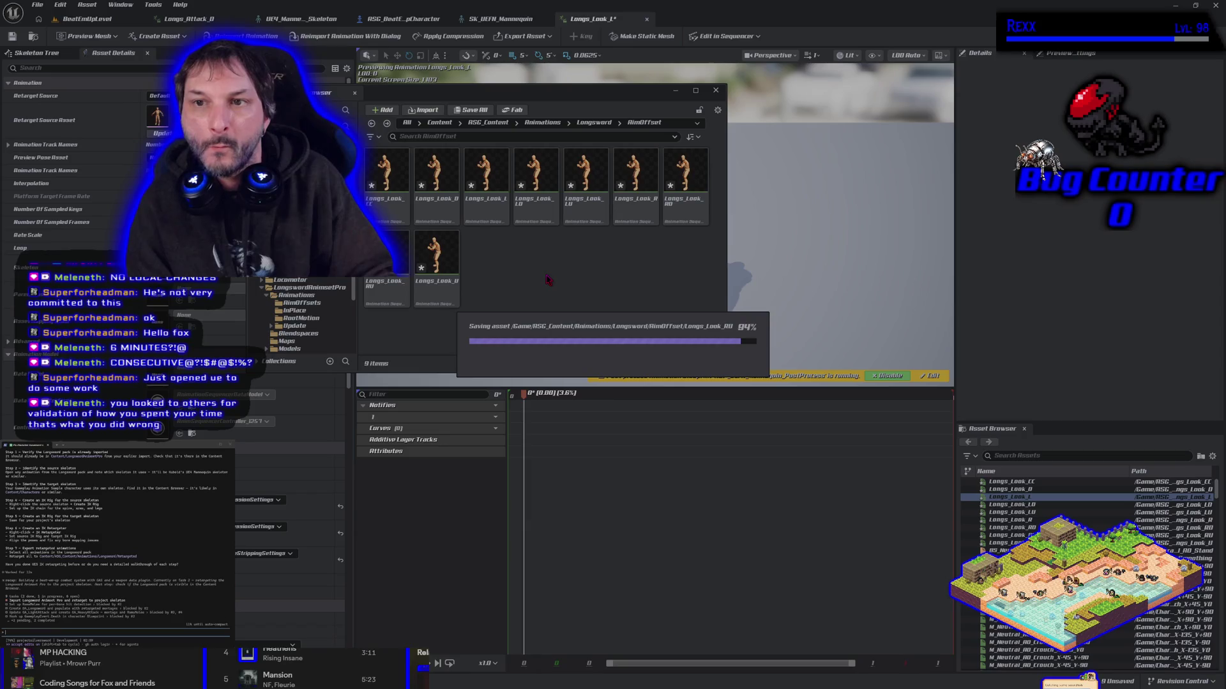
# - Check the empty Longsword InPlace folder, then close the floating Content Browser
pyautogui.moveTo(316, 94); pyautogui.dragTo(352, 313)
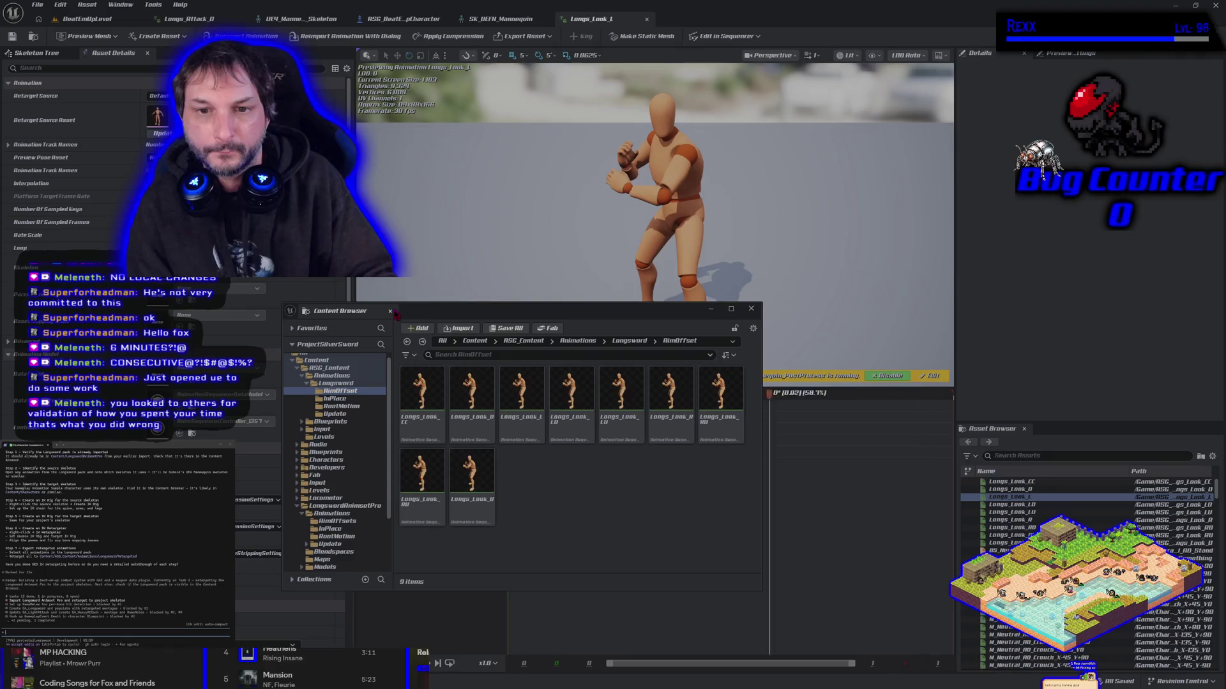
pyautogui.moveTo(491, 316); pyautogui.dragTo(432, 318)
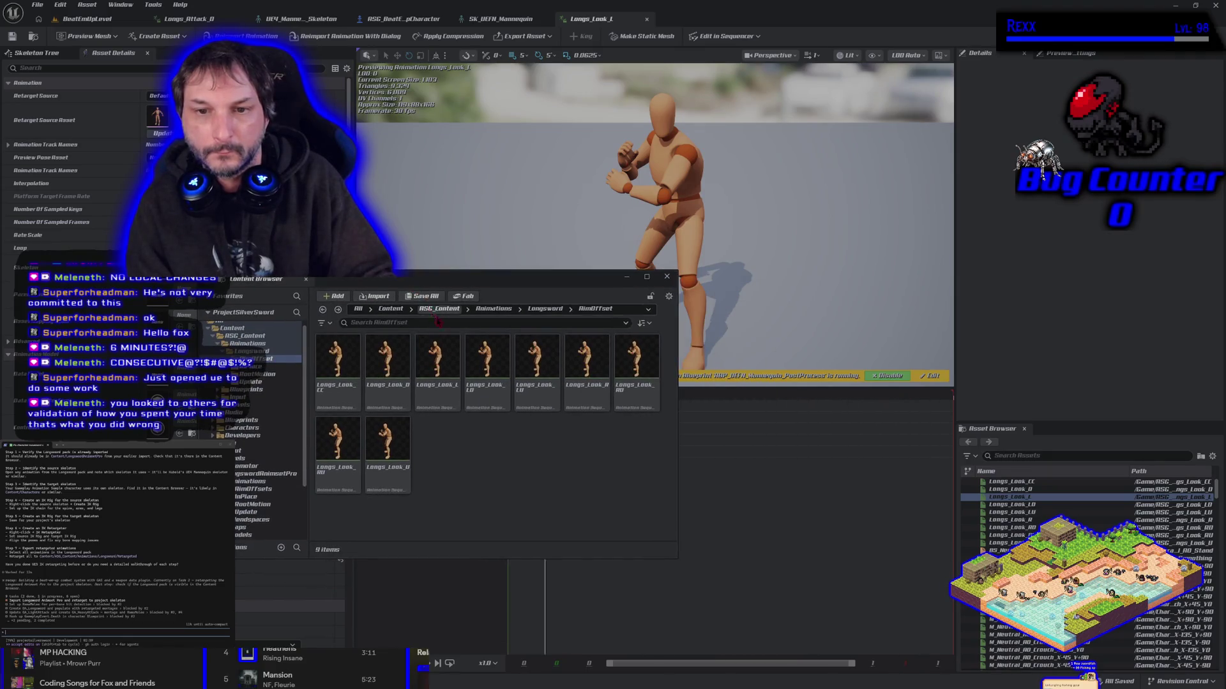
pyautogui.click(543, 312)
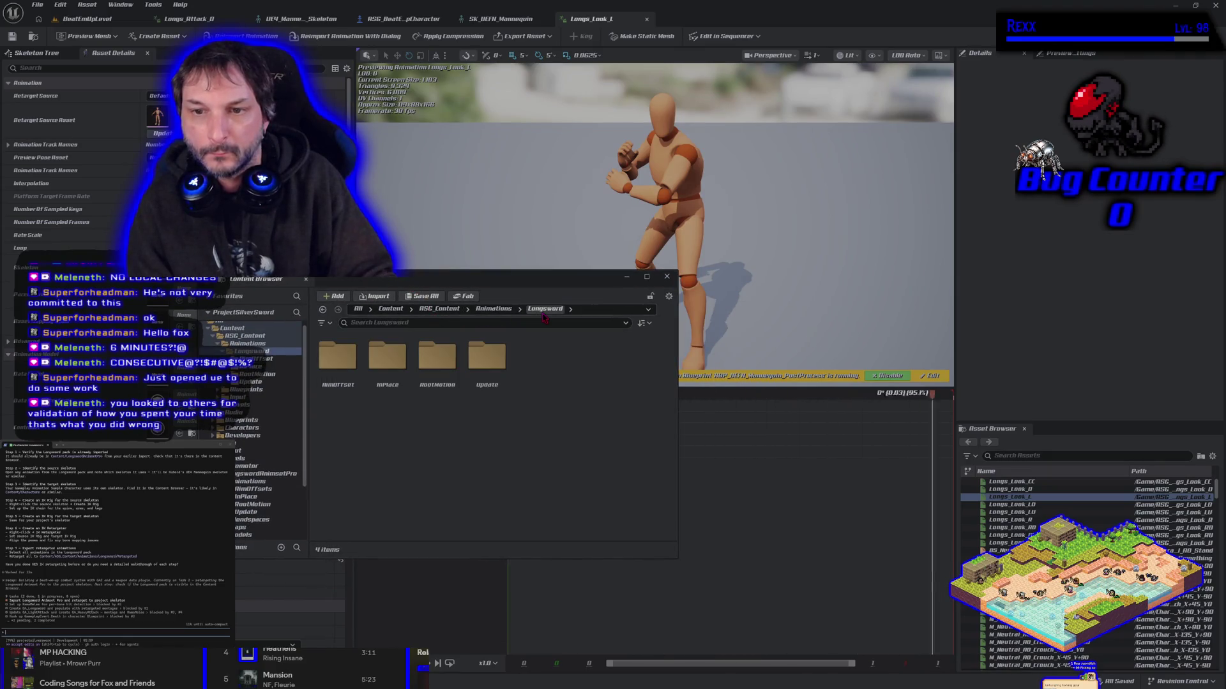
pyautogui.doubleClick(394, 399)
pyautogui.hotkey('alt', 'Left')
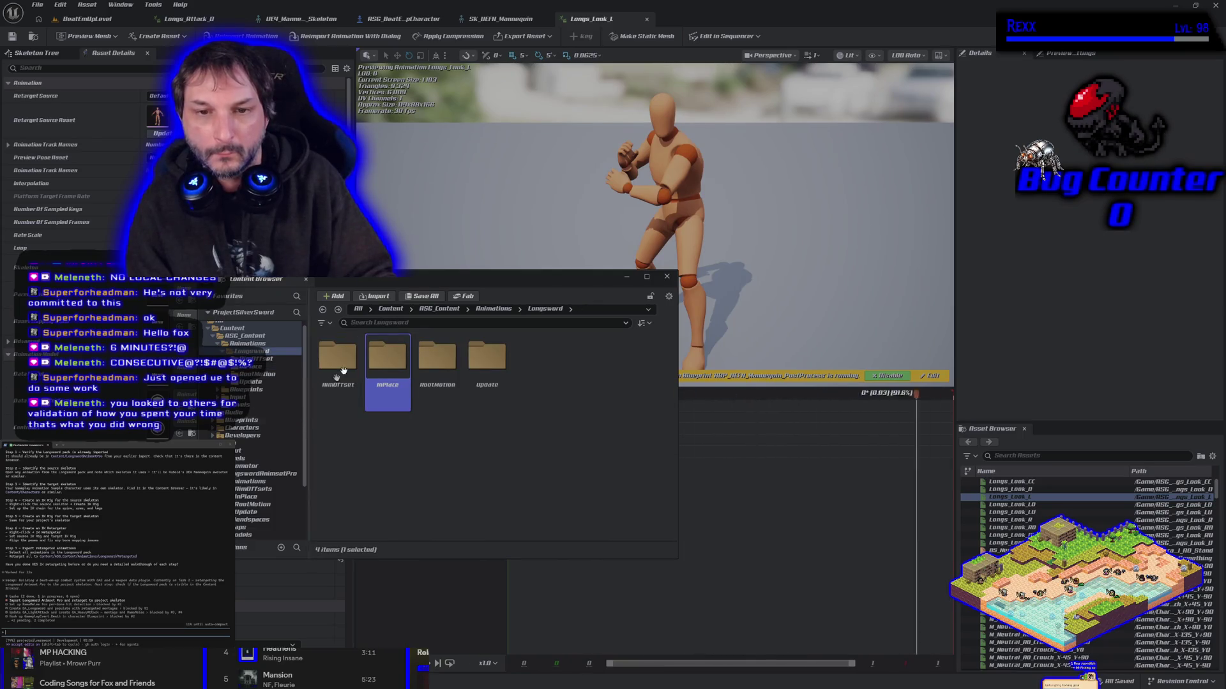
pyautogui.hotkey('ctrl', 'space')
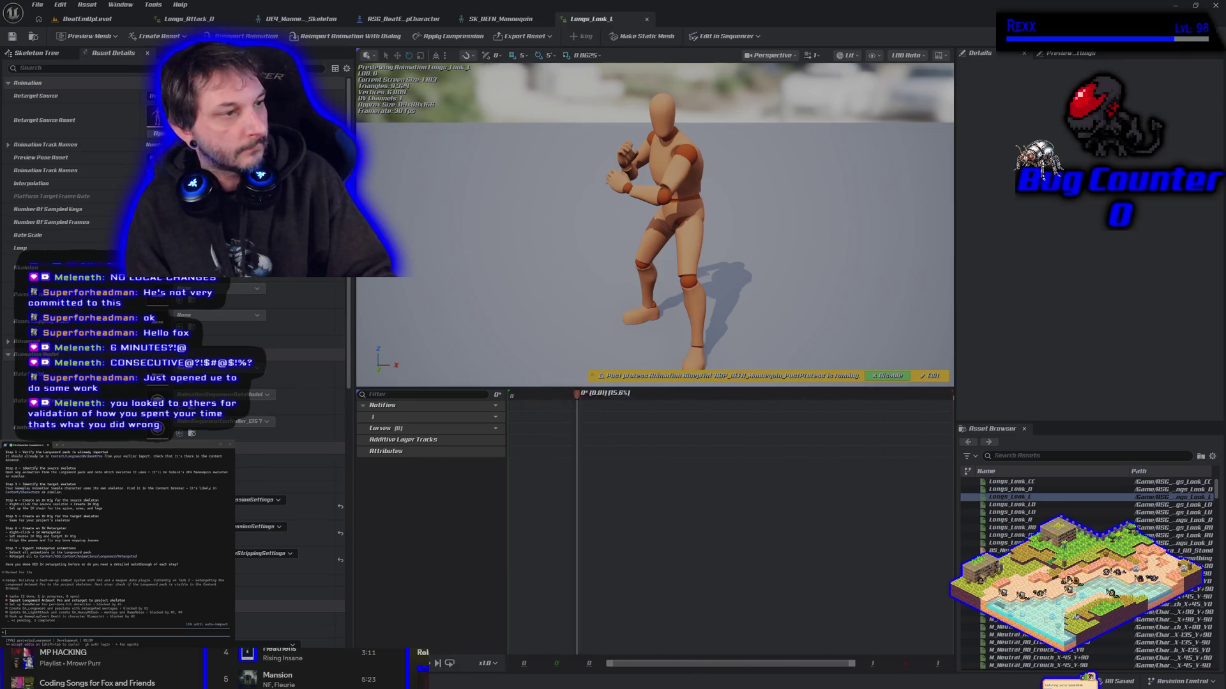
# - Go back to LongswordAnimsetPro/Animations/InPlace and start Retarget Animations on an InPlace clip
pyautogui.hotkey('ctrl', 'space')
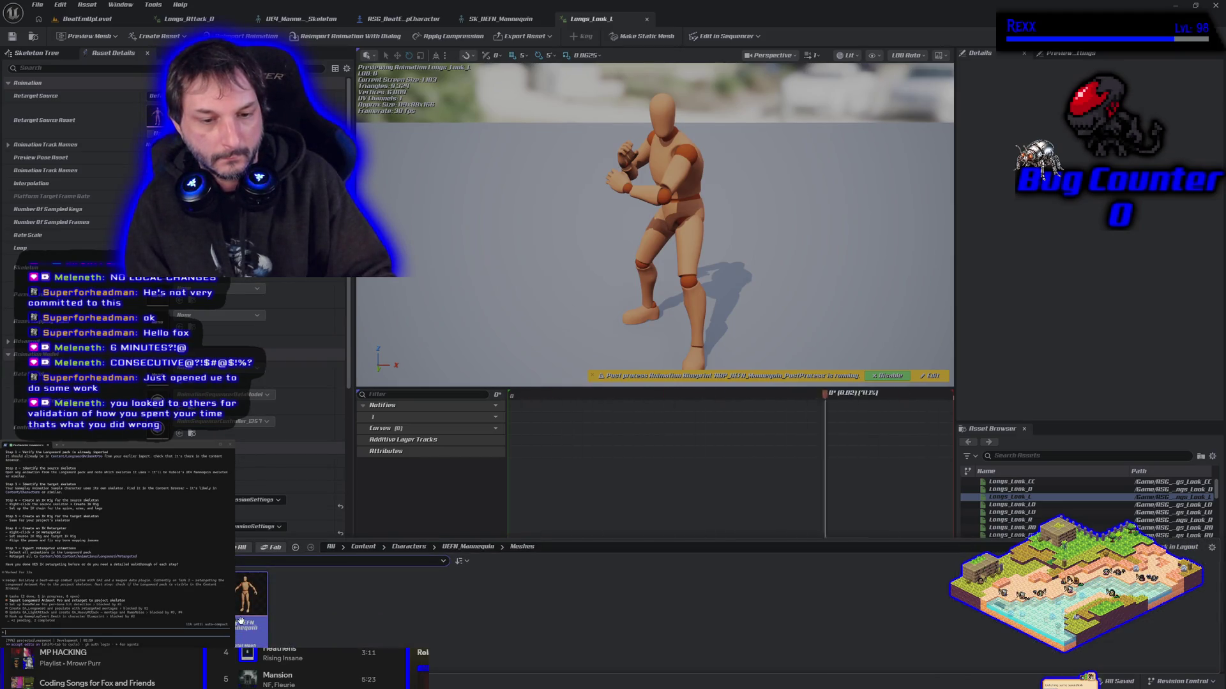
pyautogui.hotkey('alt', 'Left')
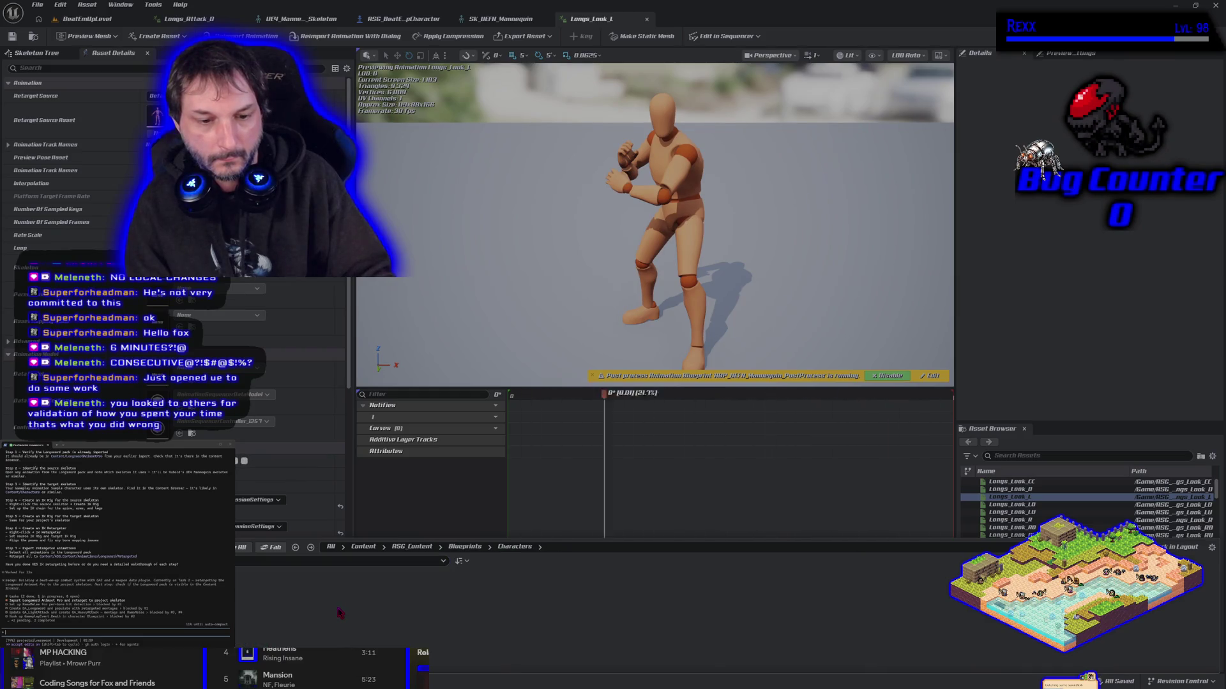
pyautogui.hotkey('alt', 'Left')
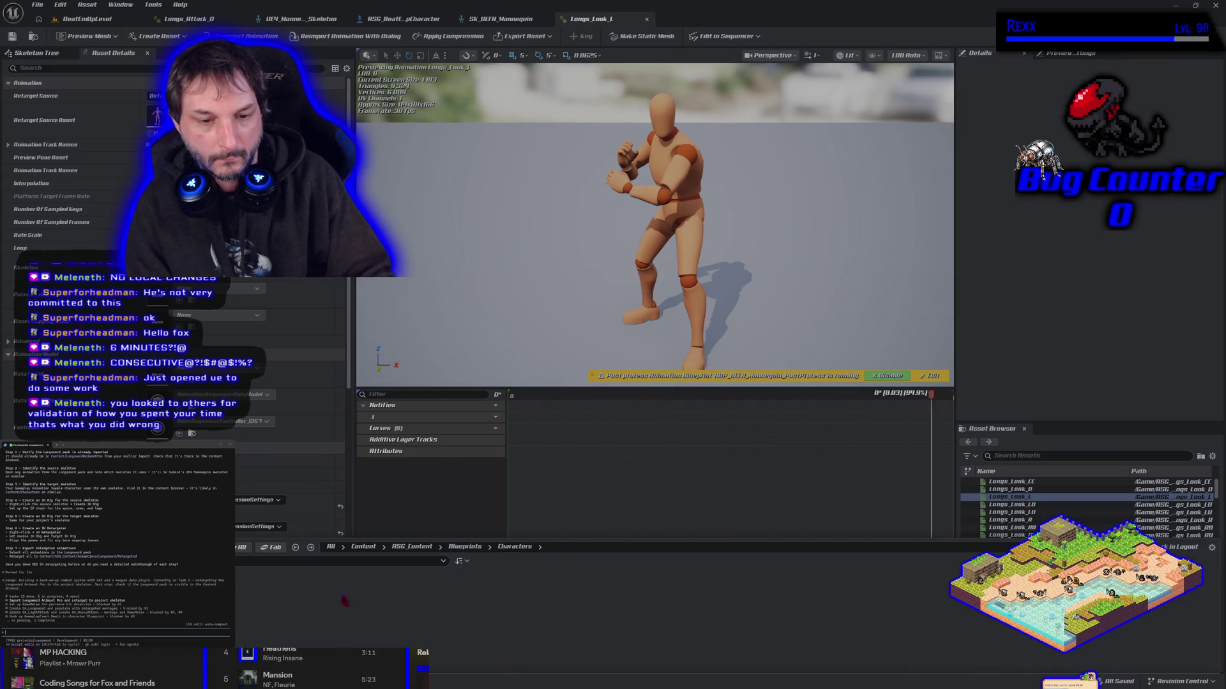
pyautogui.hotkey('alt', 'Left')
pyautogui.hotkey('alt', 'Left')
pyautogui.hotkey('alt', 'Left')
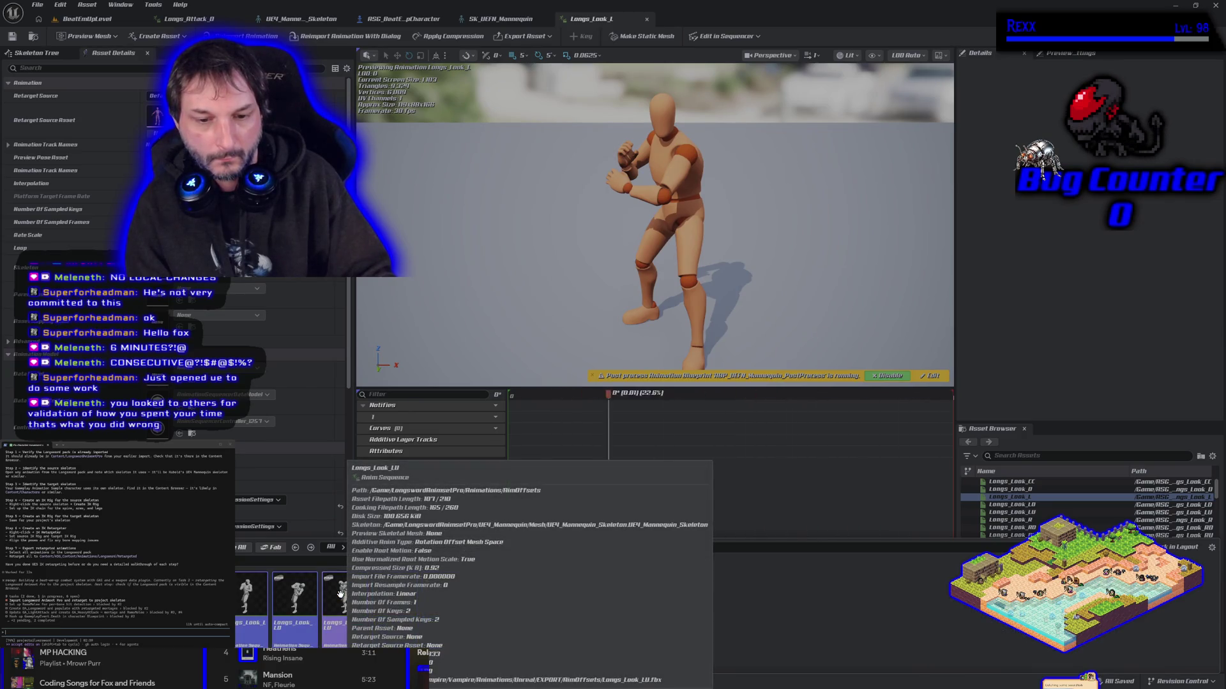
pyautogui.hotkey('alt', 'Left')
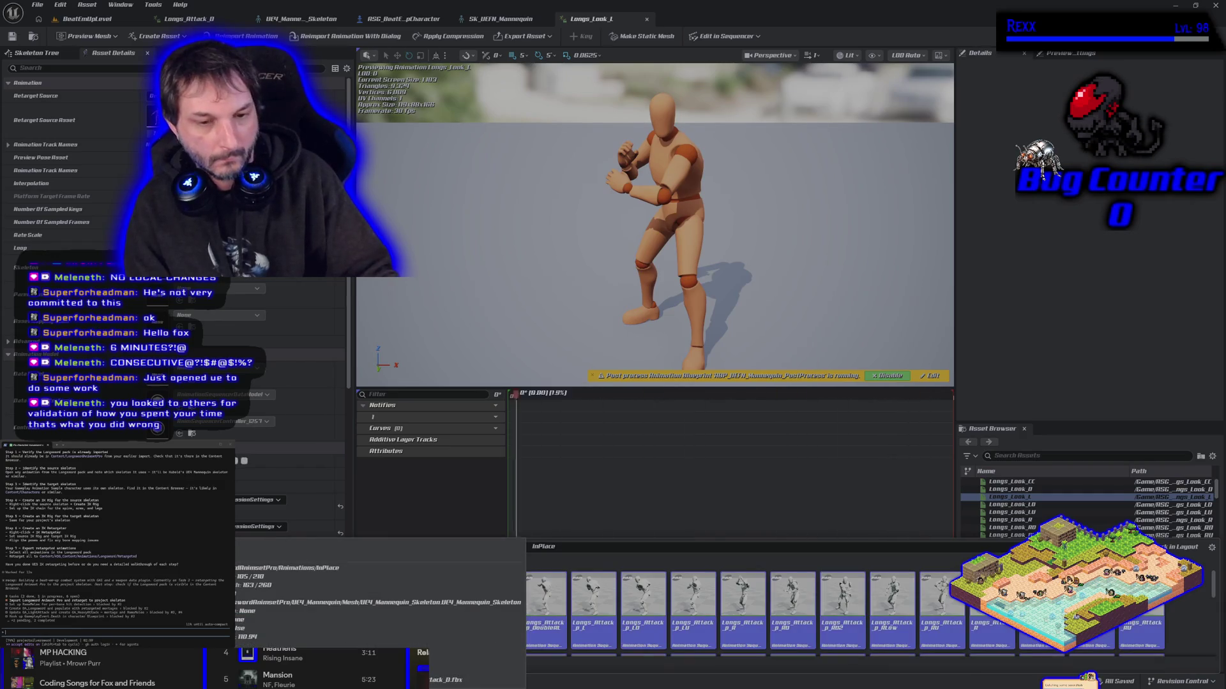
pyautogui.rightClick(169, 603)
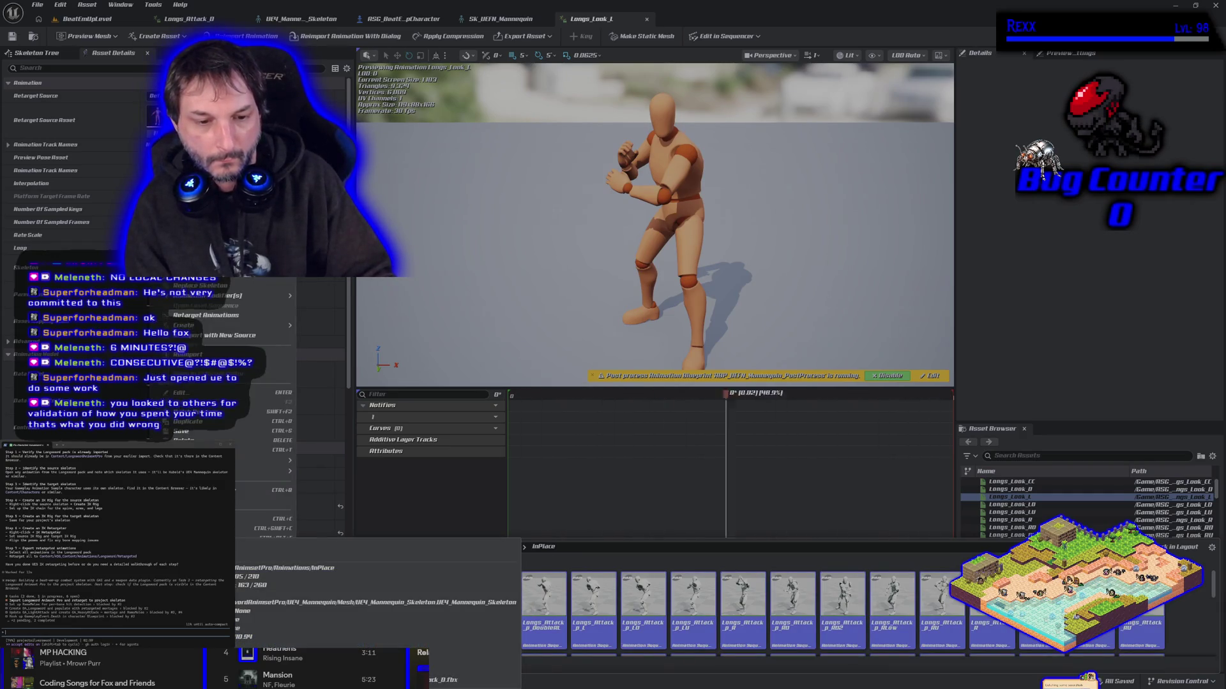
pyautogui.click(216, 320)
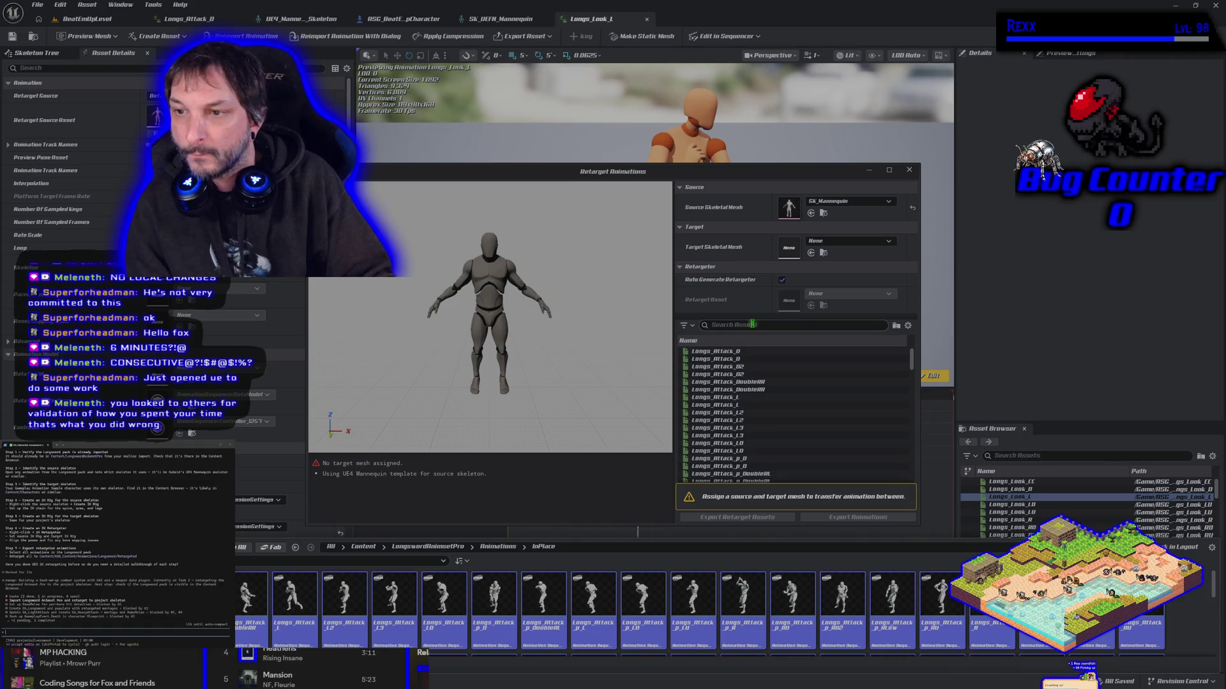
pyautogui.click(849, 241)
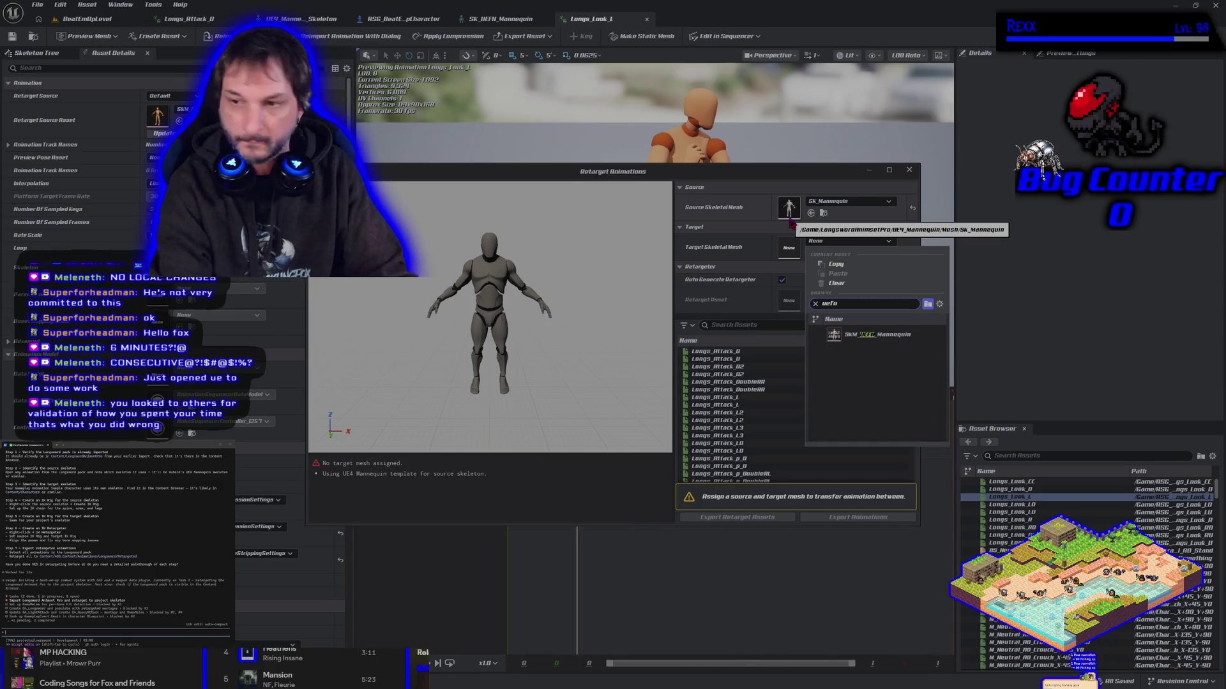
pyautogui.write('uefn')
pyautogui.click(856, 335)
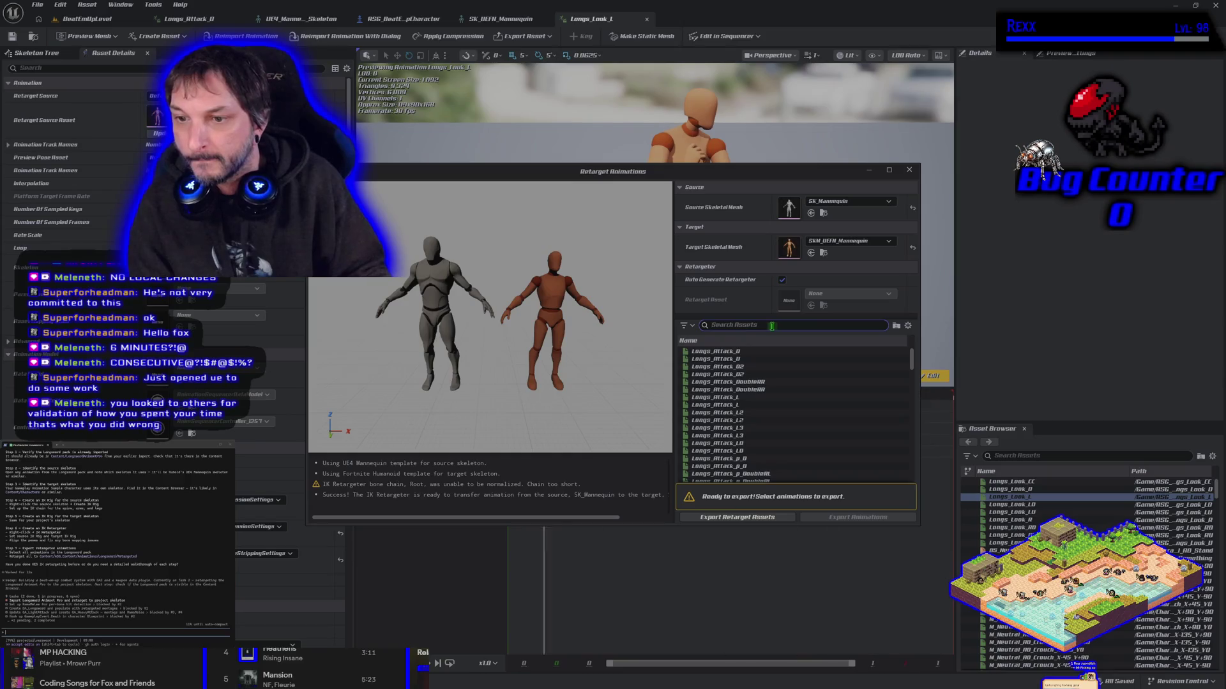
pyautogui.write('in plac')
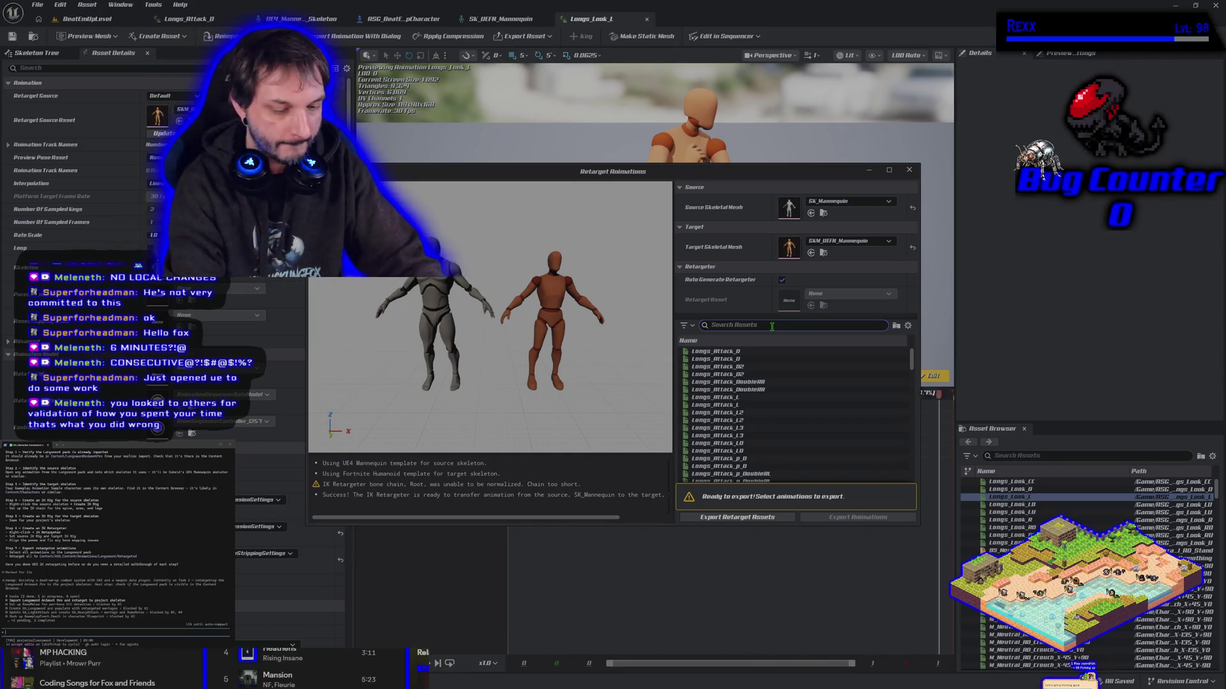
pyautogui.press('BackSpace')
pyautogui.press('BackSpace')
pyautogui.press('BackSpace')
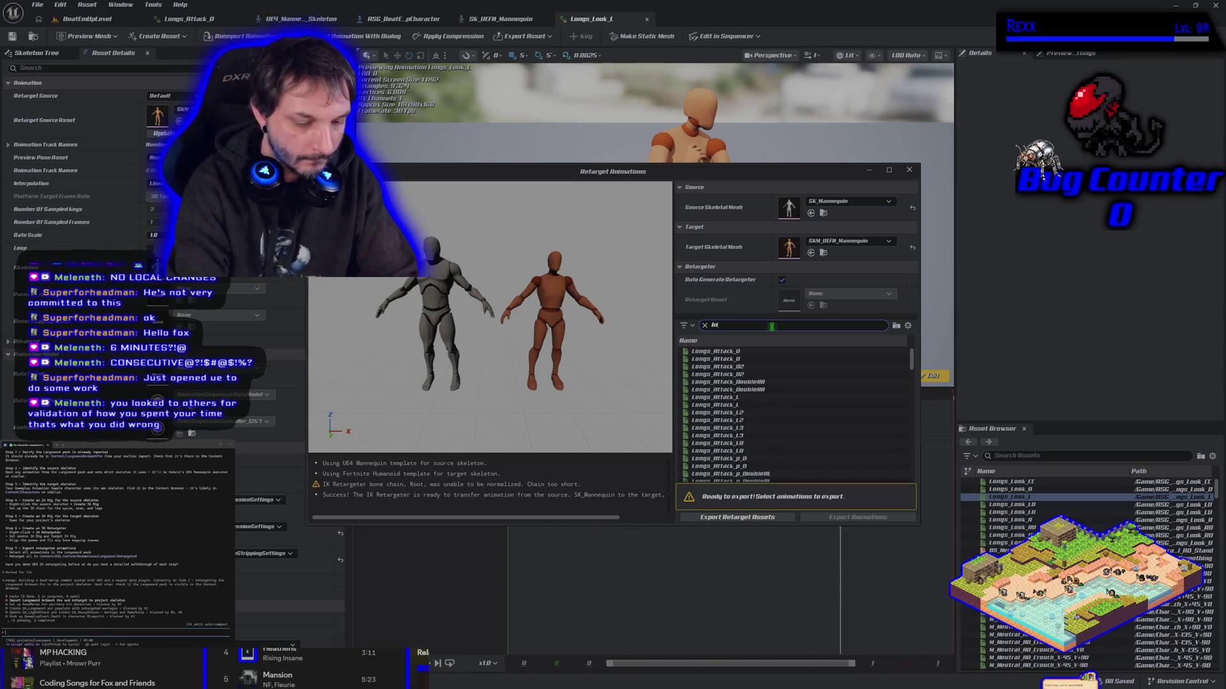
pyautogui.write('Place')
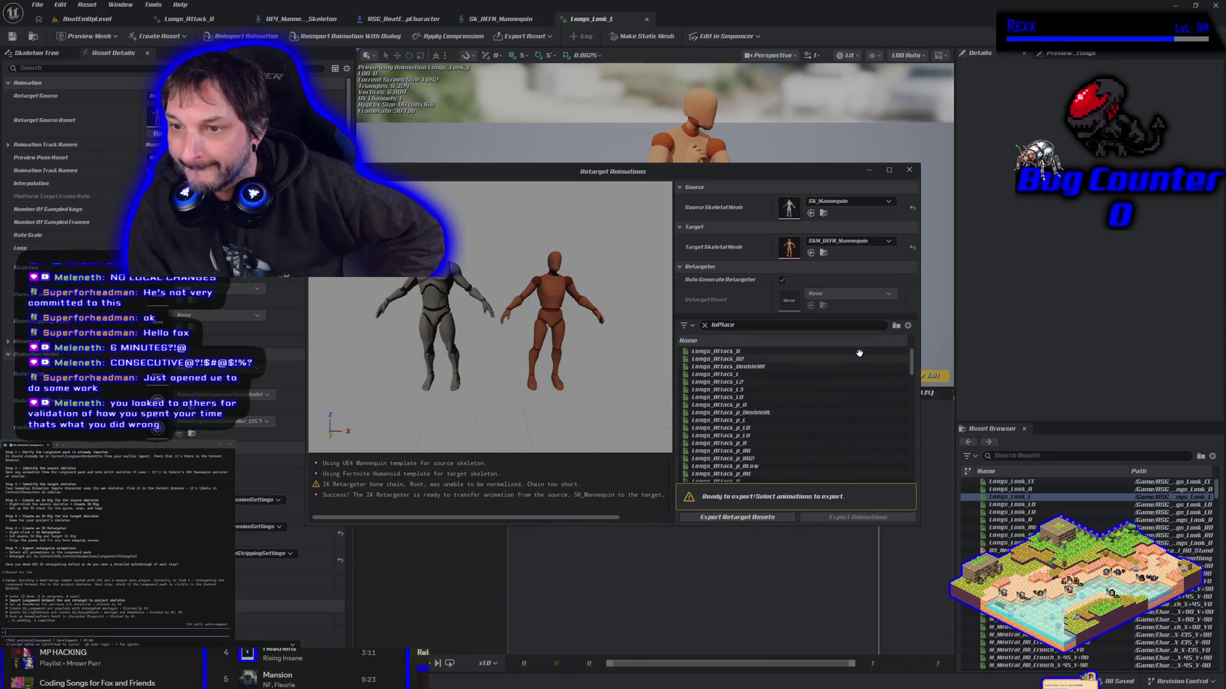
pyautogui.moveTo(914, 372); pyautogui.dragTo(904, 489)
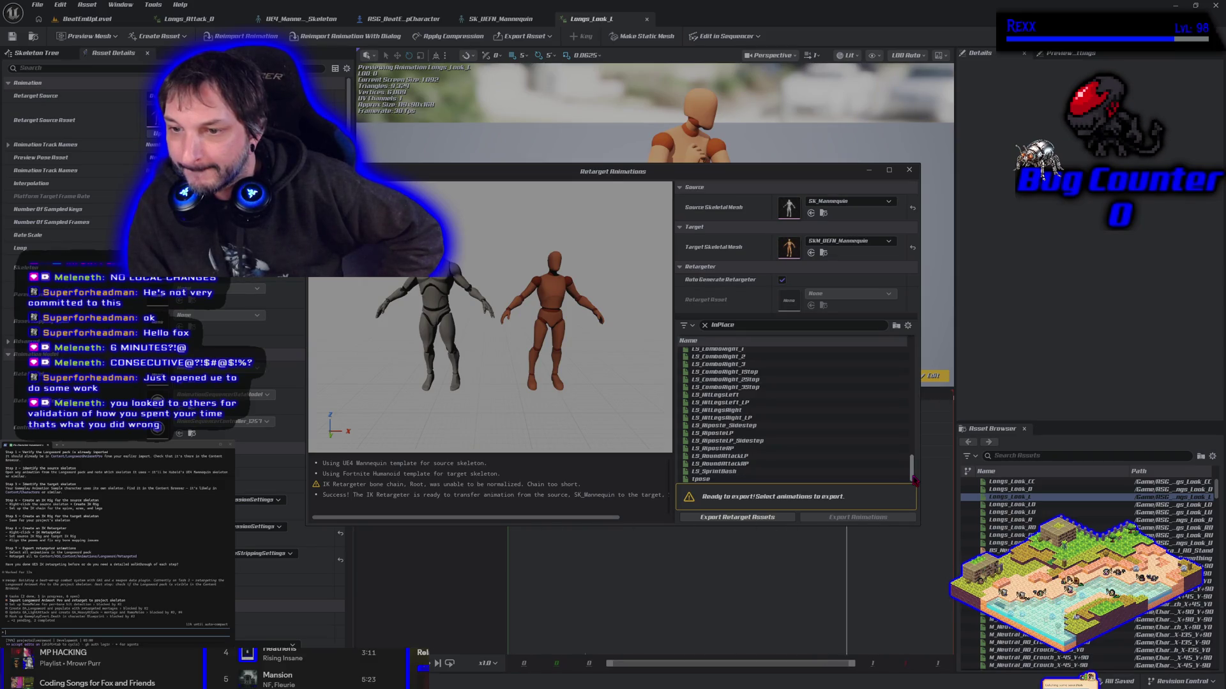
pyautogui.moveTo(915, 480); pyautogui.dragTo(918, 359)
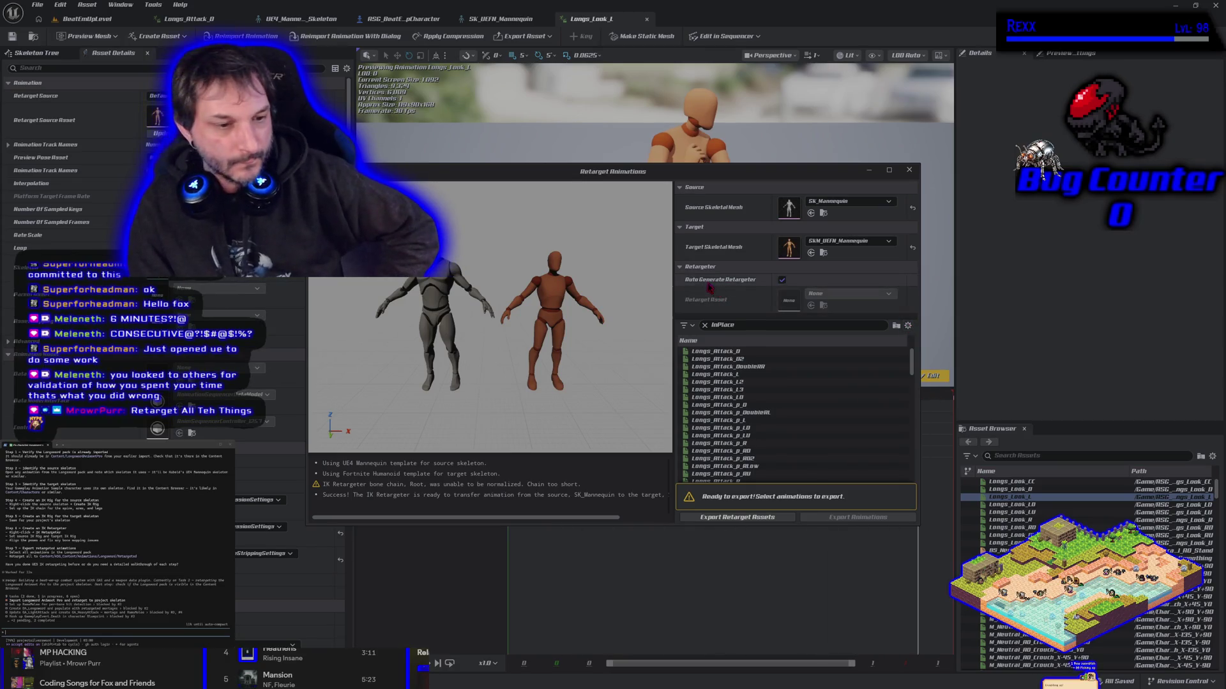
pyautogui.moveTo(702, 284)
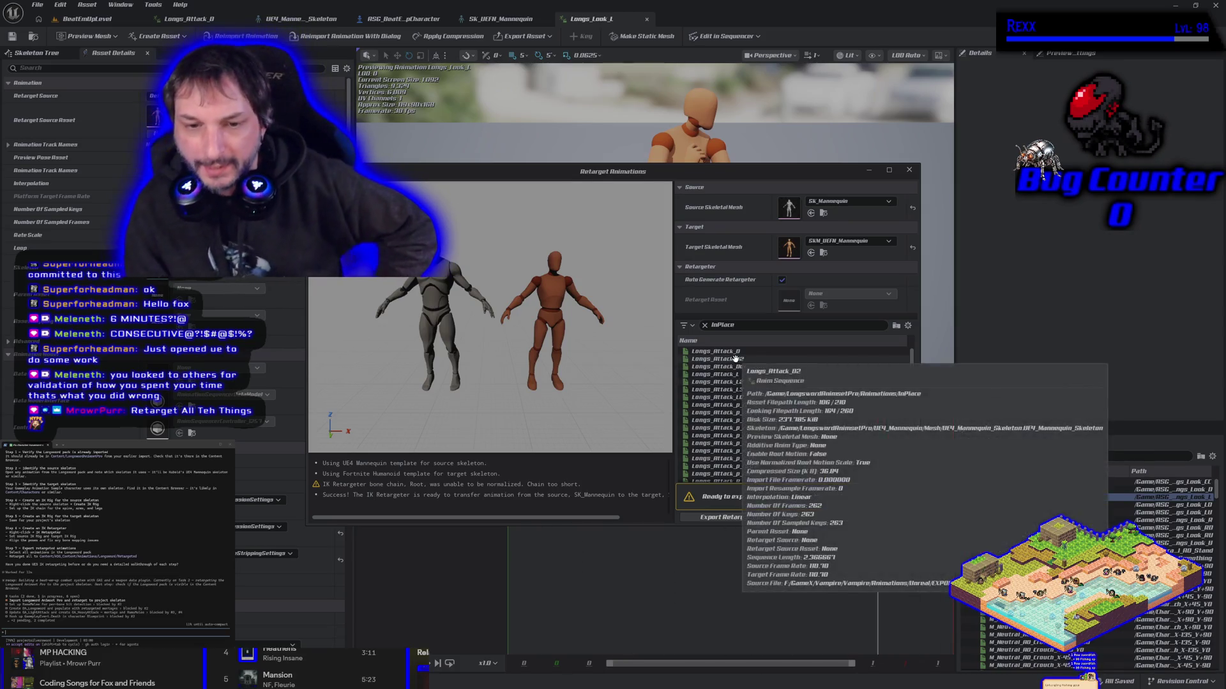
pyautogui.moveTo(805, 413)
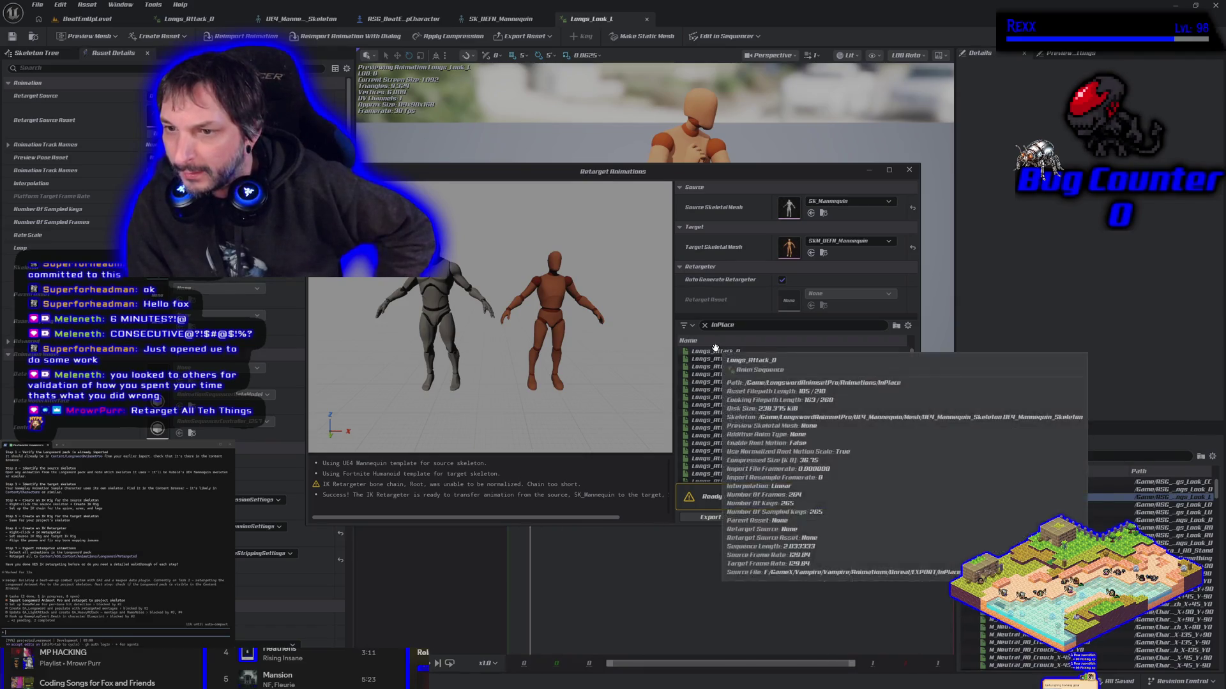
pyautogui.click(715, 352)
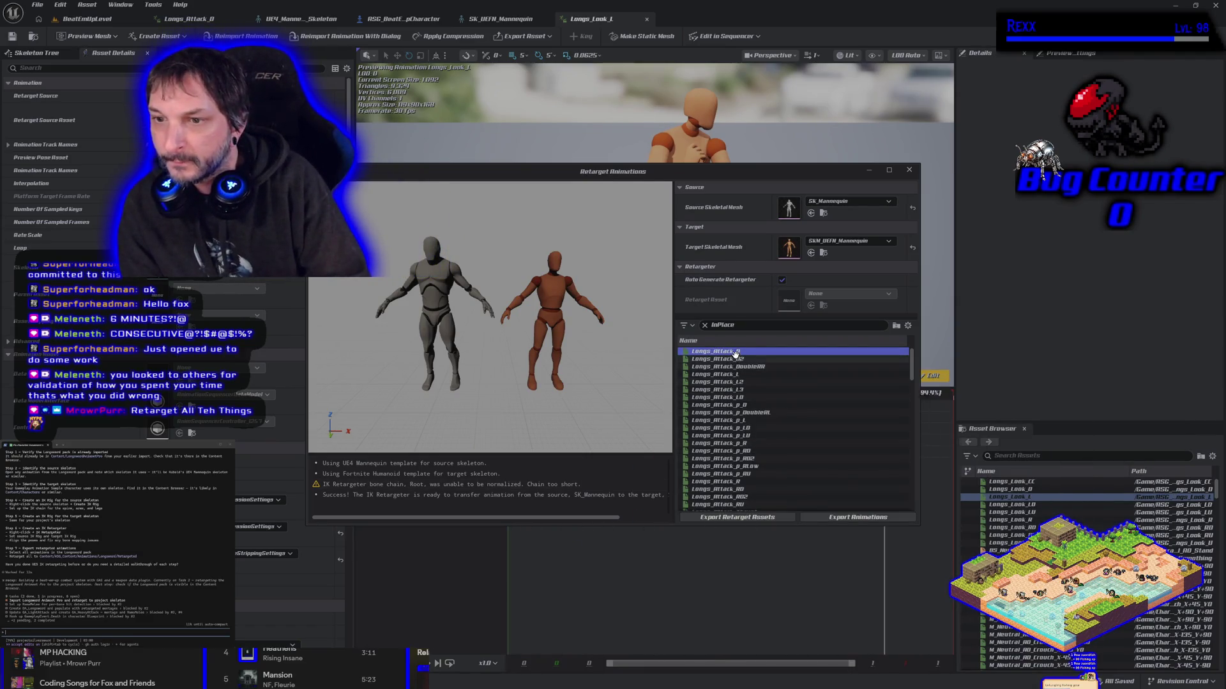
pyautogui.moveTo(734, 348)
pyautogui.press('Down')
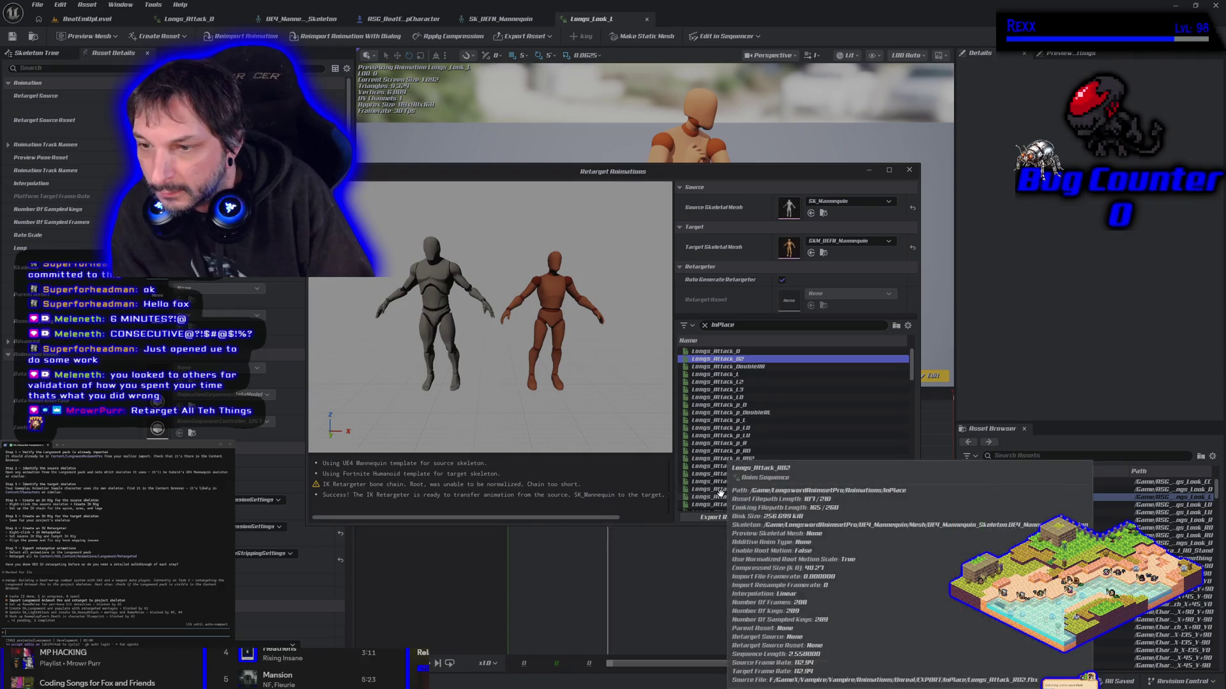
pyautogui.scroll(-3, 715, 459)
pyautogui.moveTo(720, 490)
pyautogui.scroll(-3, 720, 490)
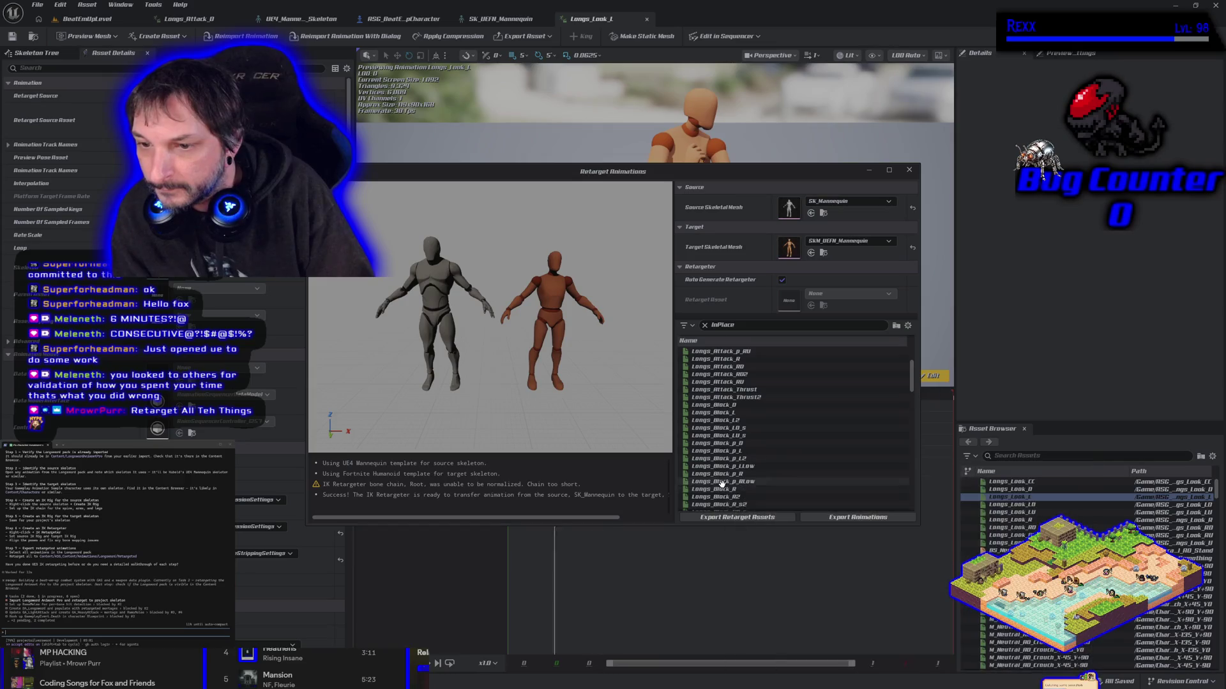
pyautogui.scroll(-2, 716, 503)
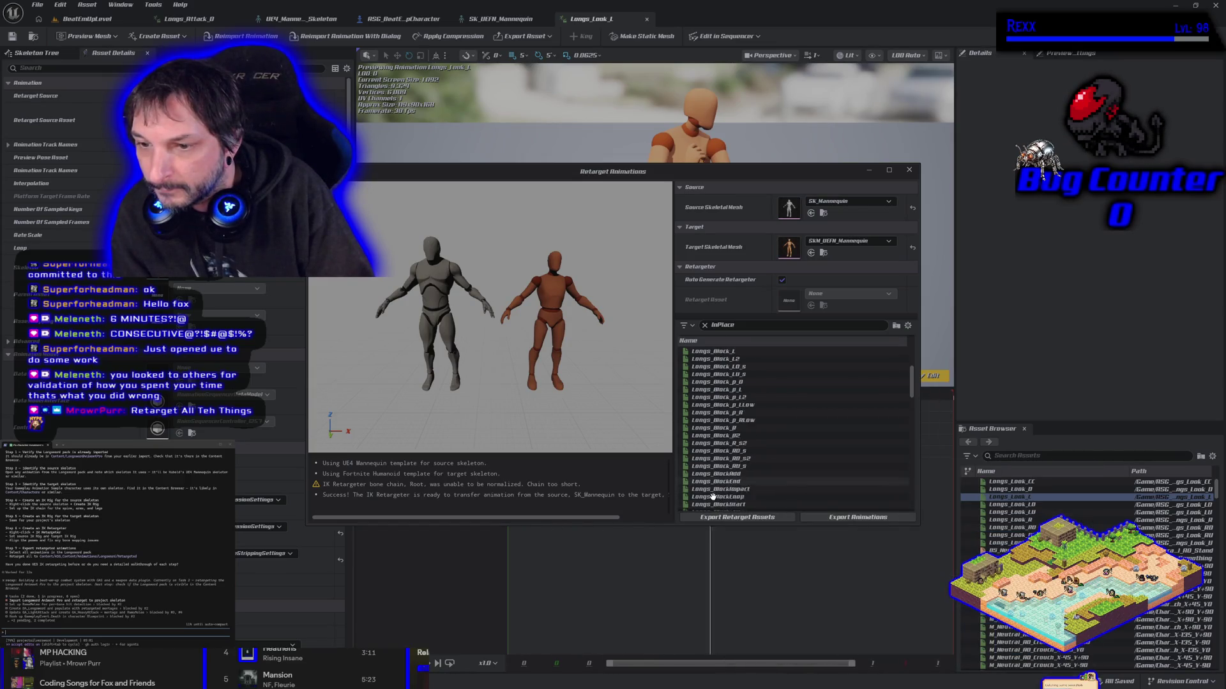
pyautogui.scroll(-7, 710, 461)
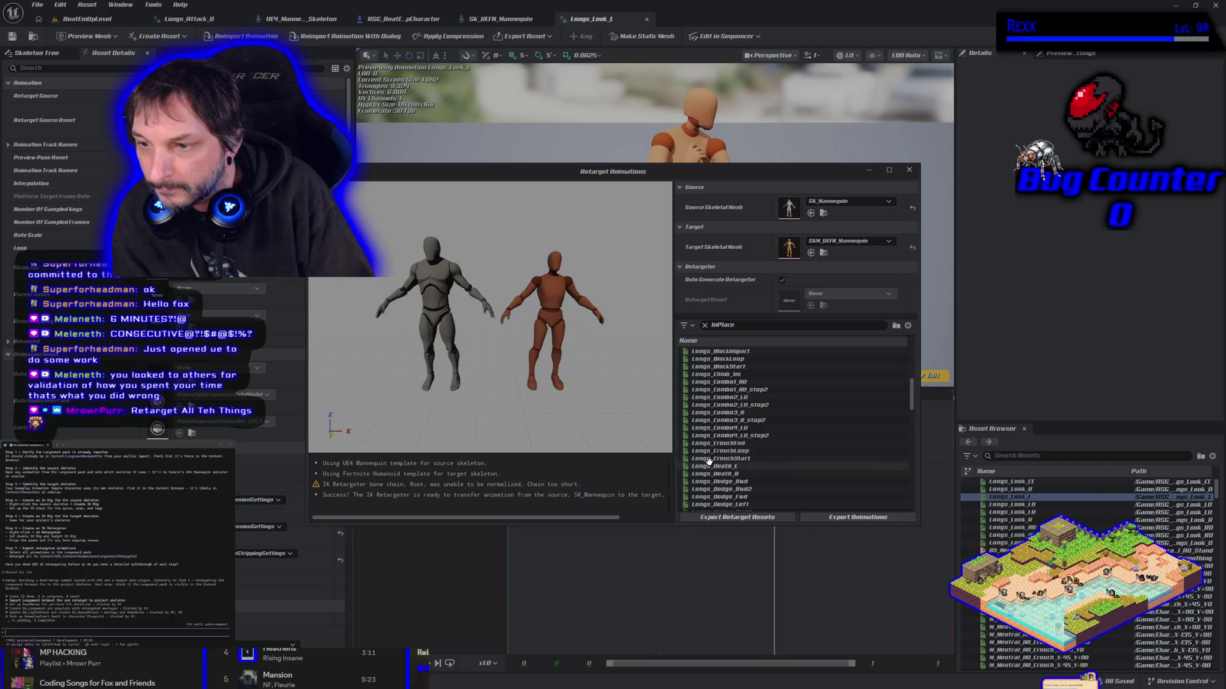
pyautogui.moveTo(708, 461)
pyautogui.scroll(-2, 709, 461)
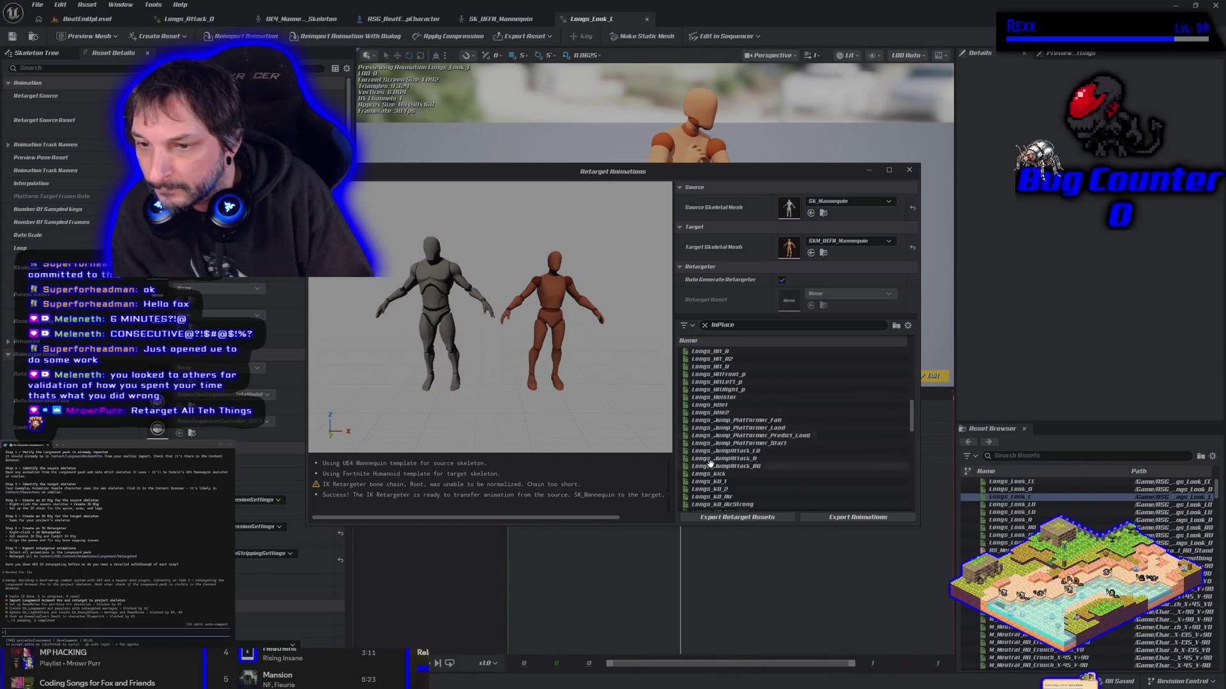
pyautogui.scroll(-1, 710, 463)
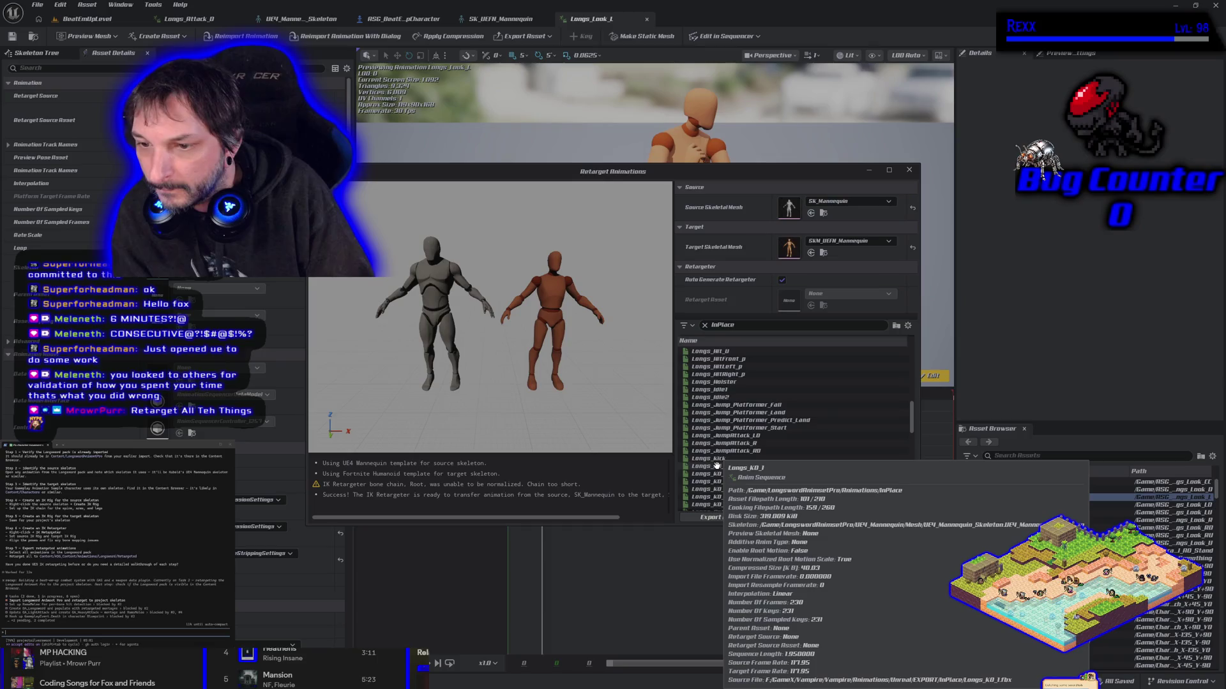
pyautogui.scroll(-5, 717, 469)
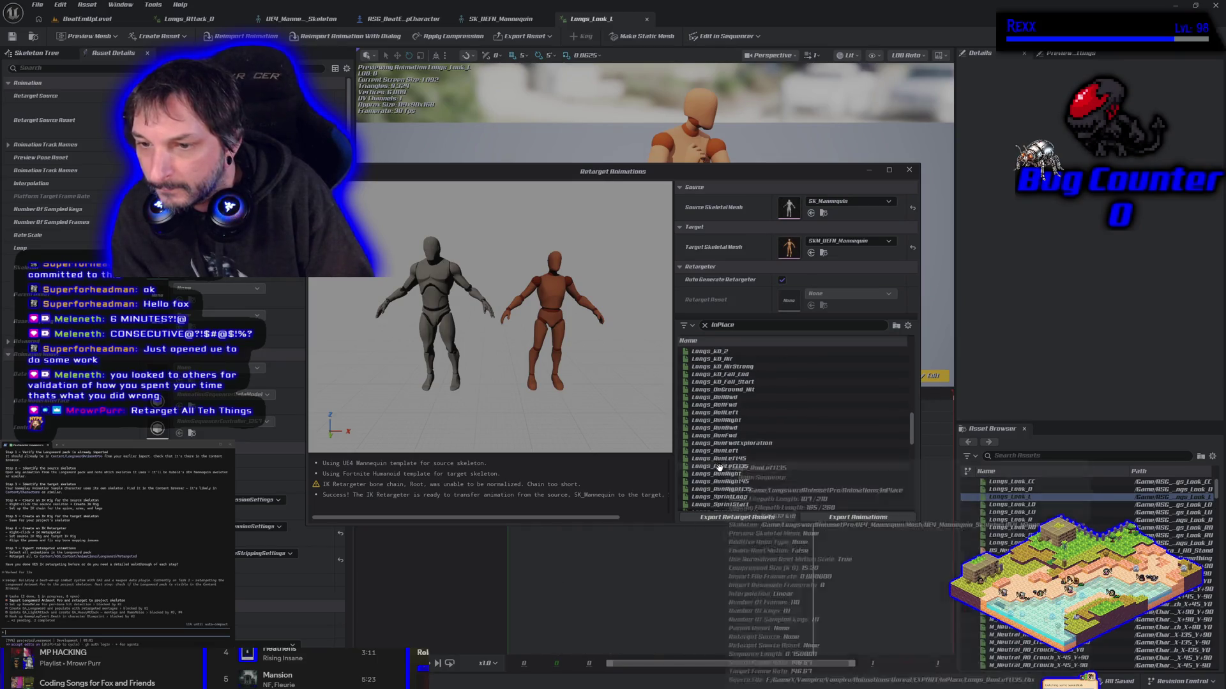
pyautogui.scroll(-10, 725, 472)
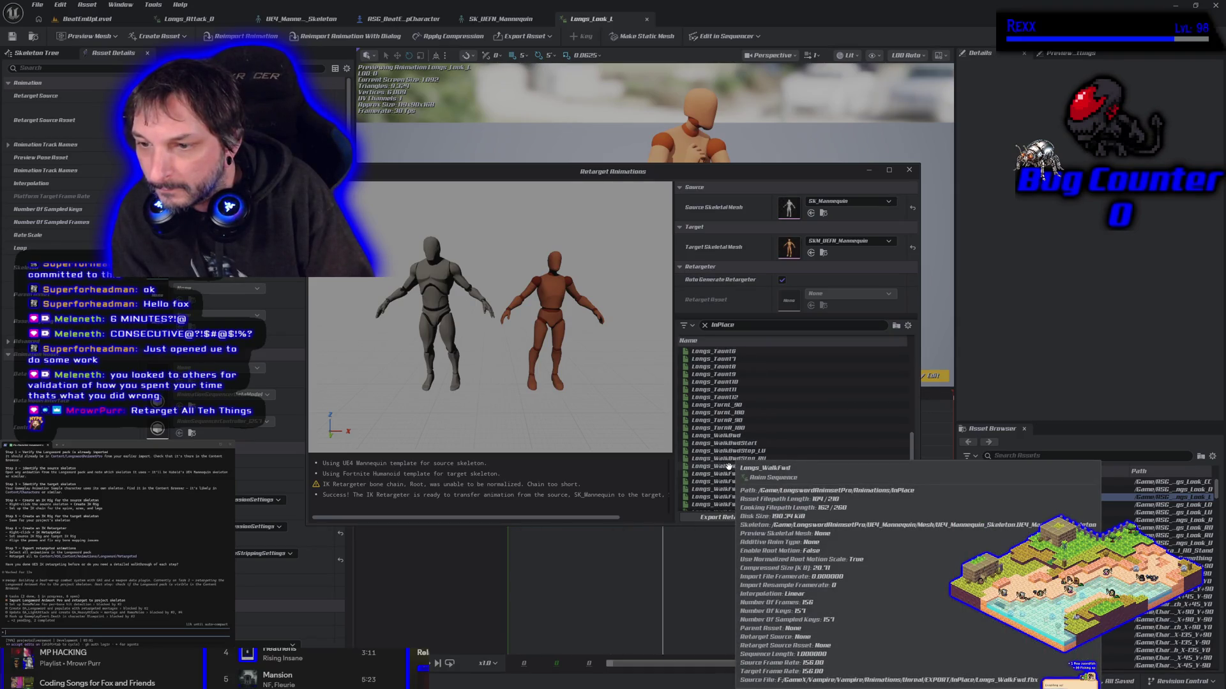
pyautogui.scroll(-3, 728, 467)
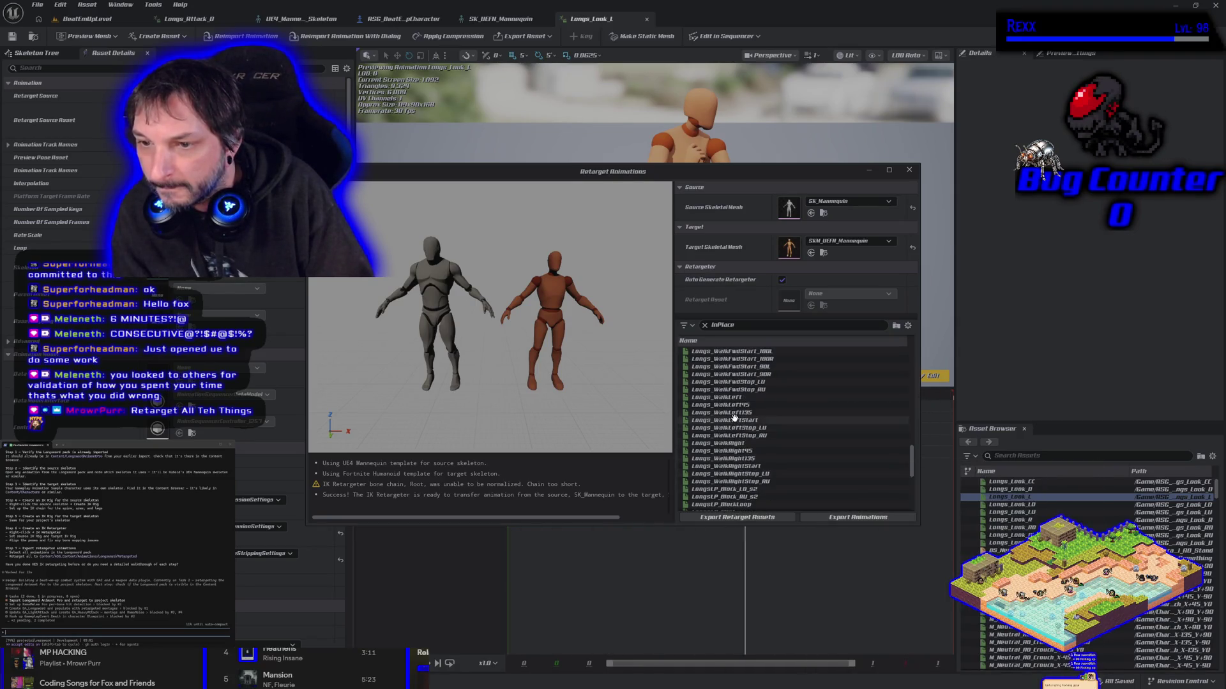
pyautogui.moveTo(734, 418)
pyautogui.scroll(-5, 734, 418)
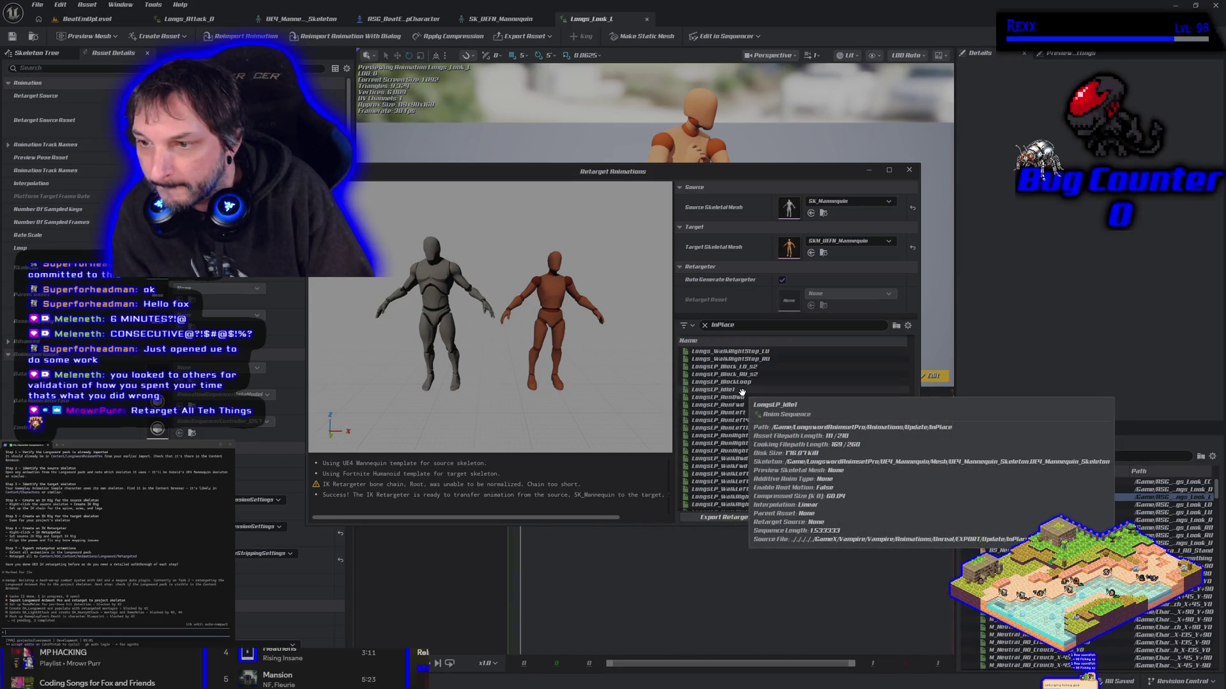
pyautogui.scroll(-3, 733, 403)
pyautogui.moveTo(706, 436)
pyautogui.scroll(-2, 706, 436)
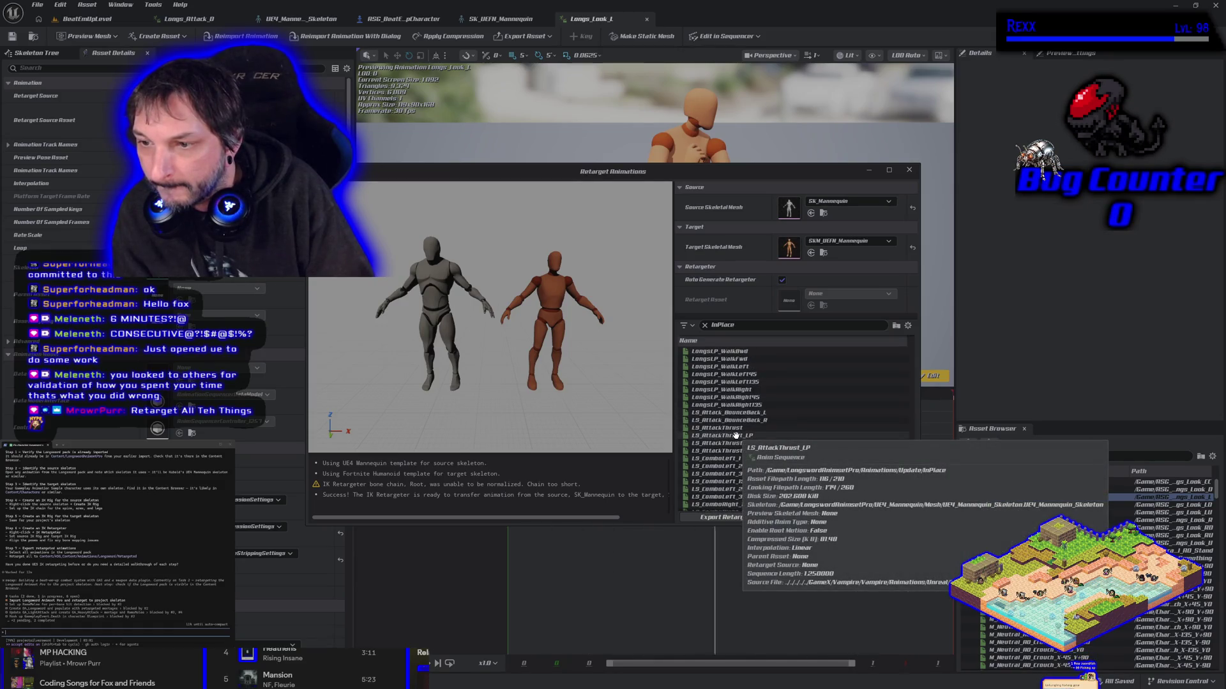
pyautogui.scroll(-5, 736, 436)
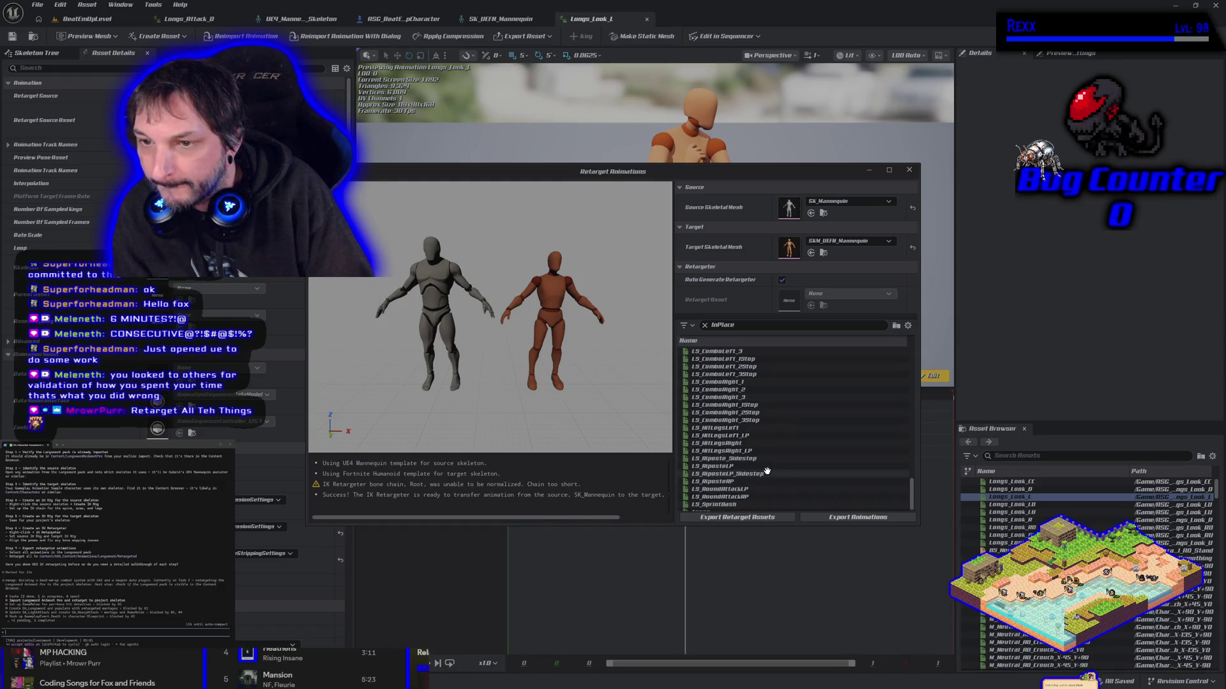
pyautogui.scroll(-1, 767, 471)
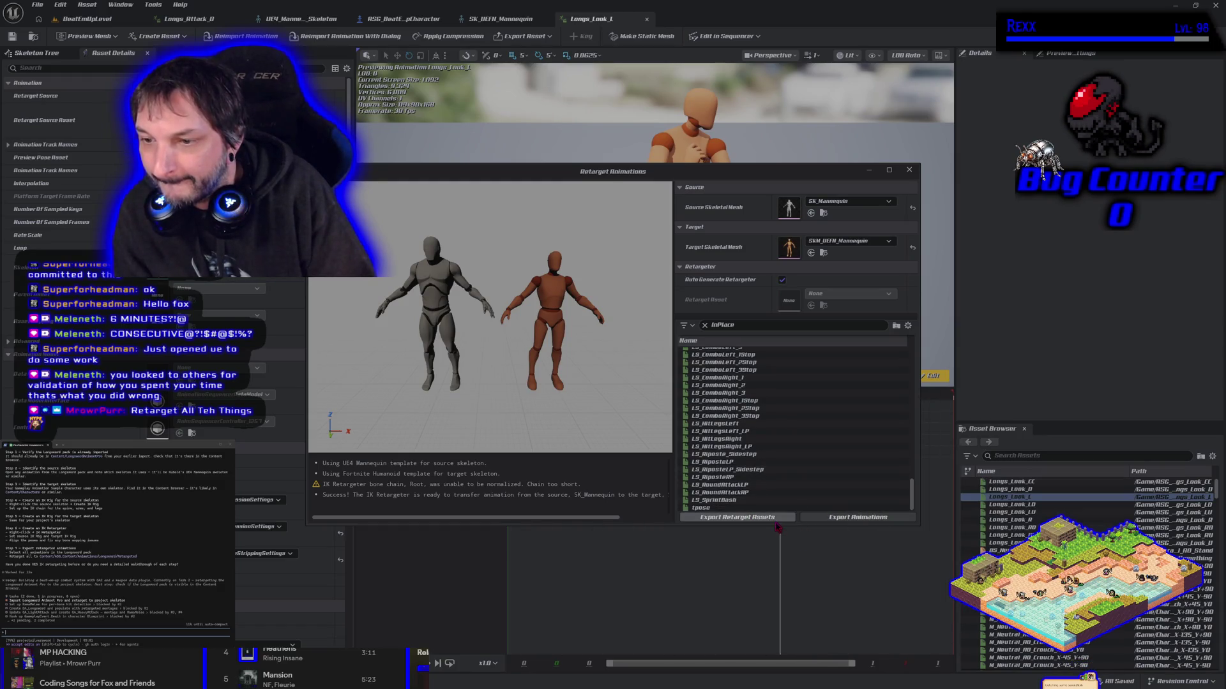
pyautogui.click(835, 520)
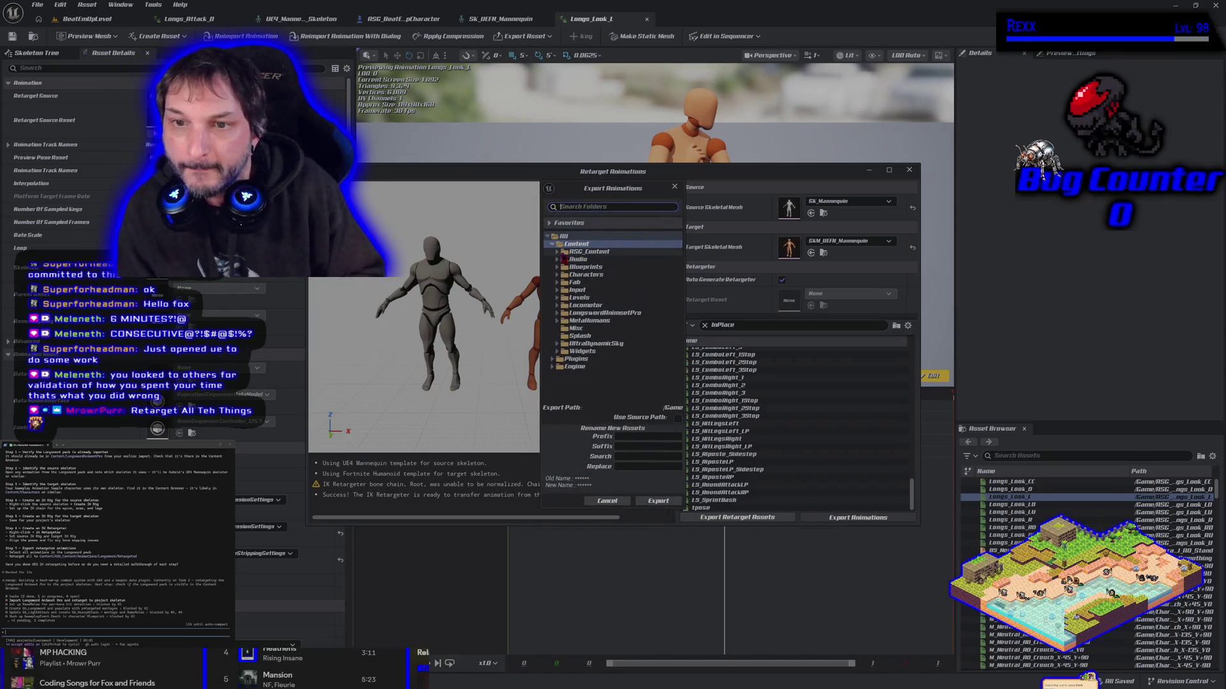
# - Batch-export the retargeted InPlace animations into RSG_Content/Animations/Longsword/InPlace
pyautogui.click(557, 252)
pyautogui.click(561, 260)
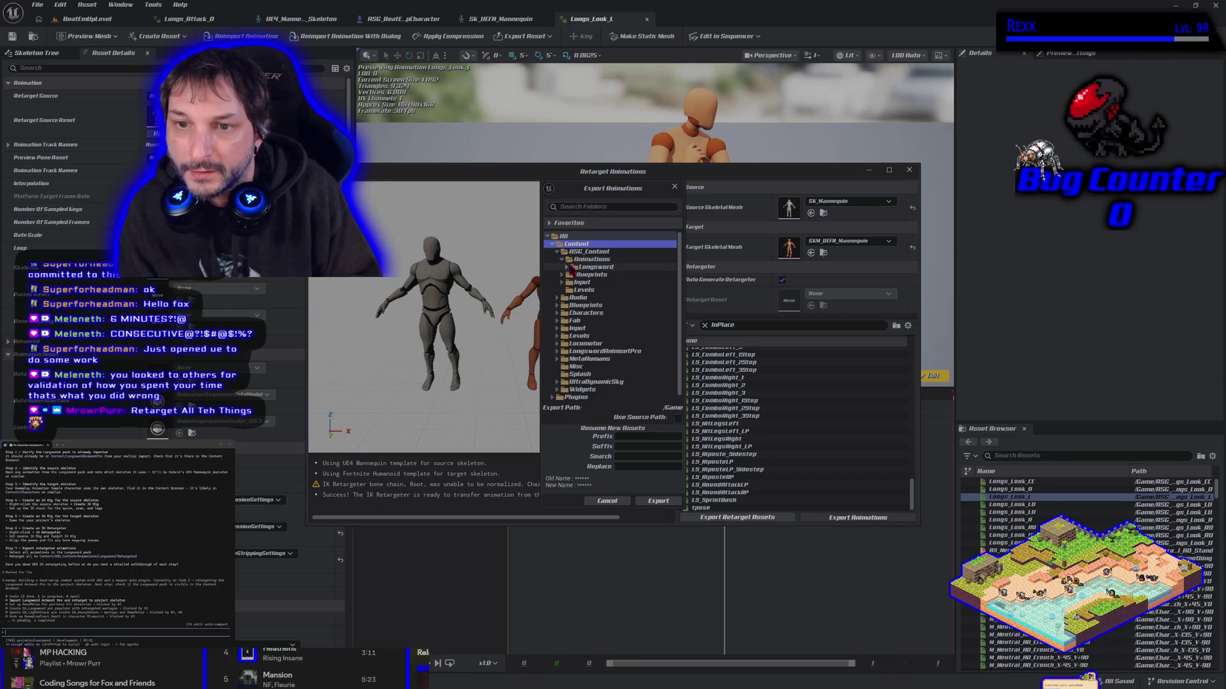
pyautogui.click(567, 267)
pyautogui.click(590, 282)
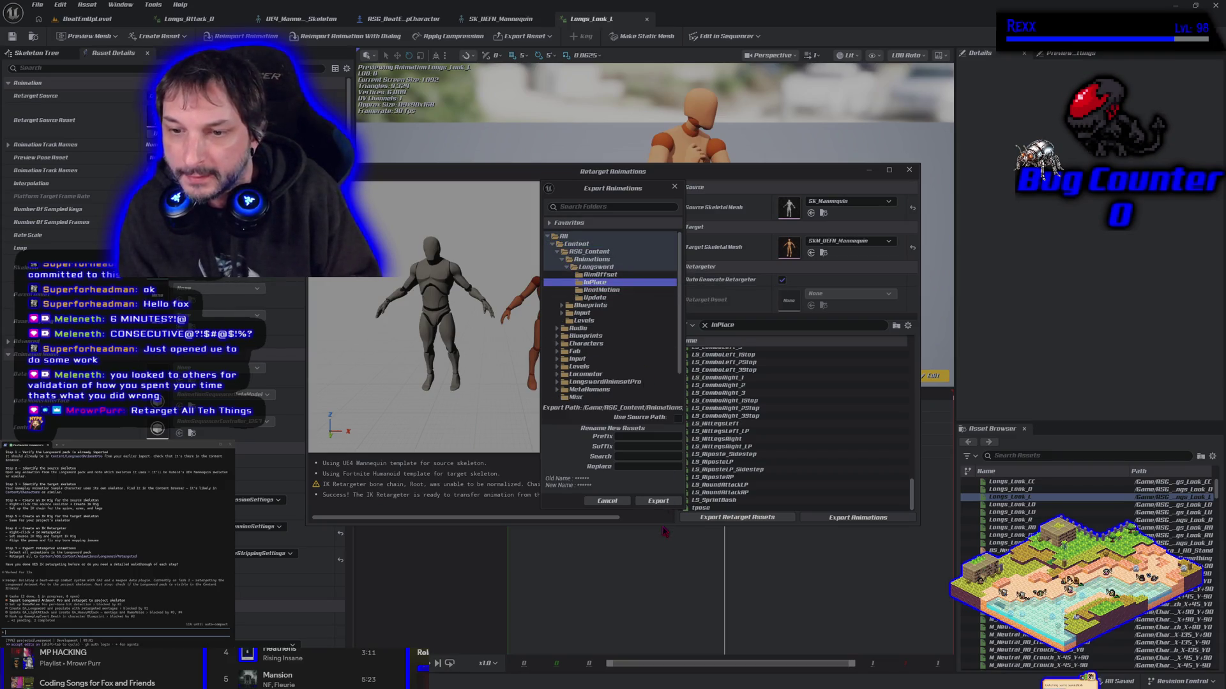
pyautogui.click(659, 502)
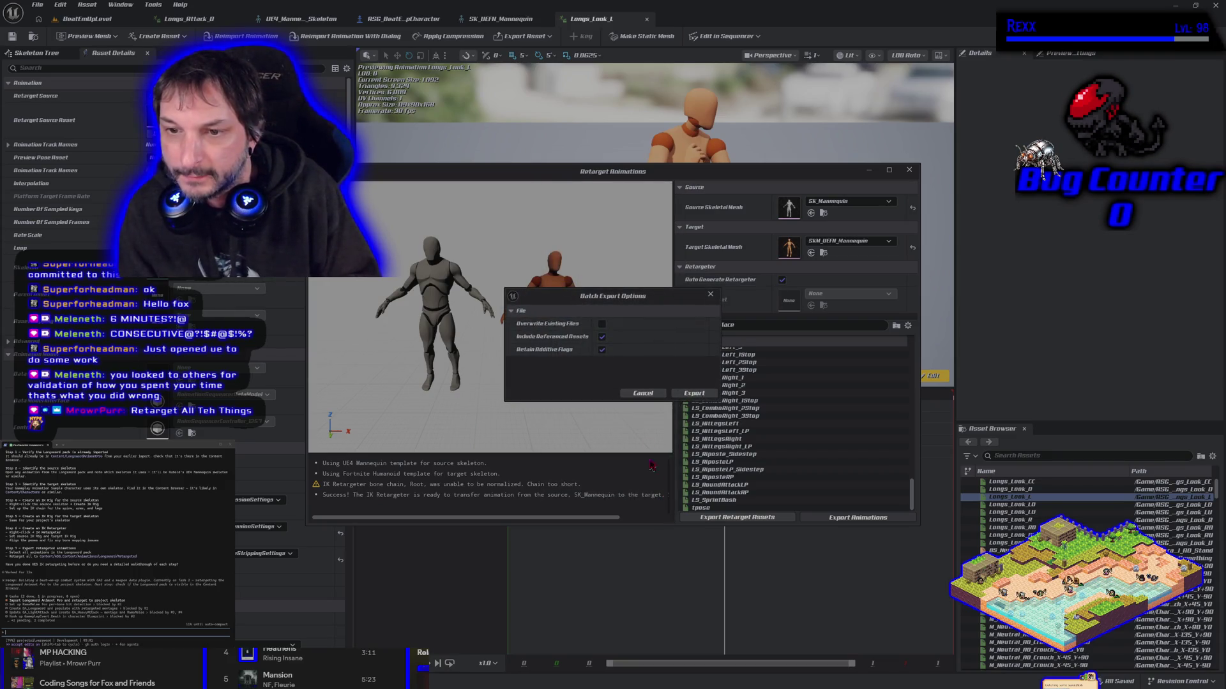
pyautogui.click(691, 395)
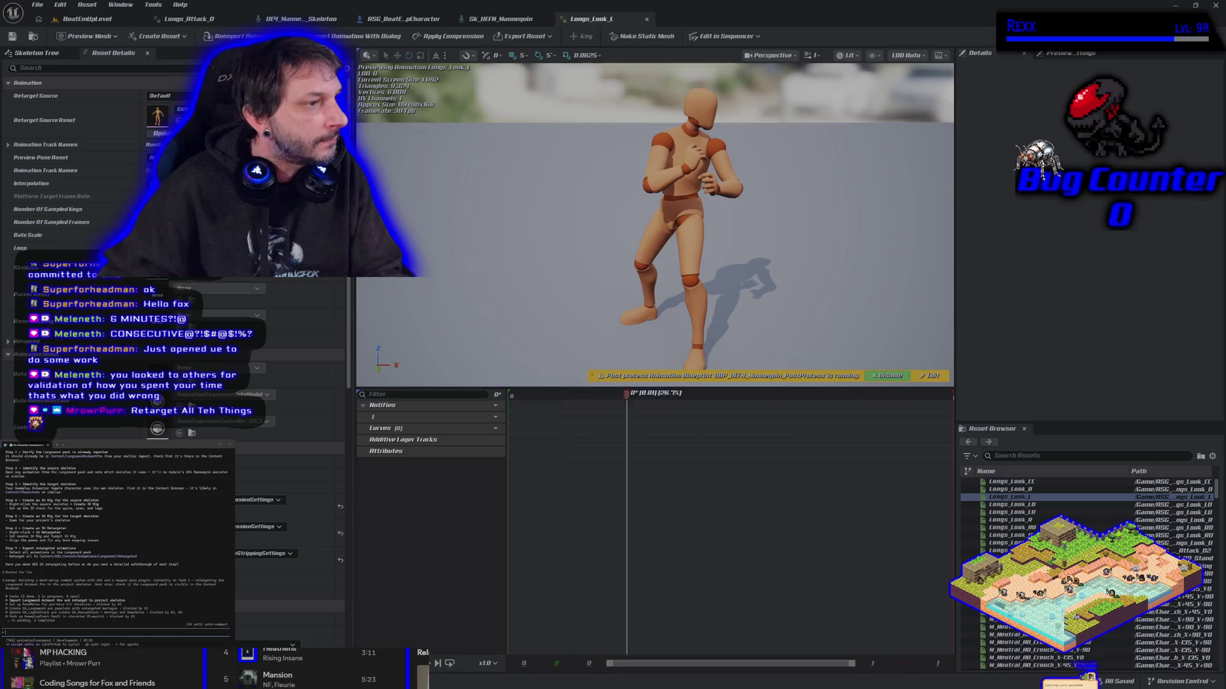
# - Show the InPlace animations in the Content Drawer and dismiss an asset's context menu
pyautogui.moveTo(999, 520)
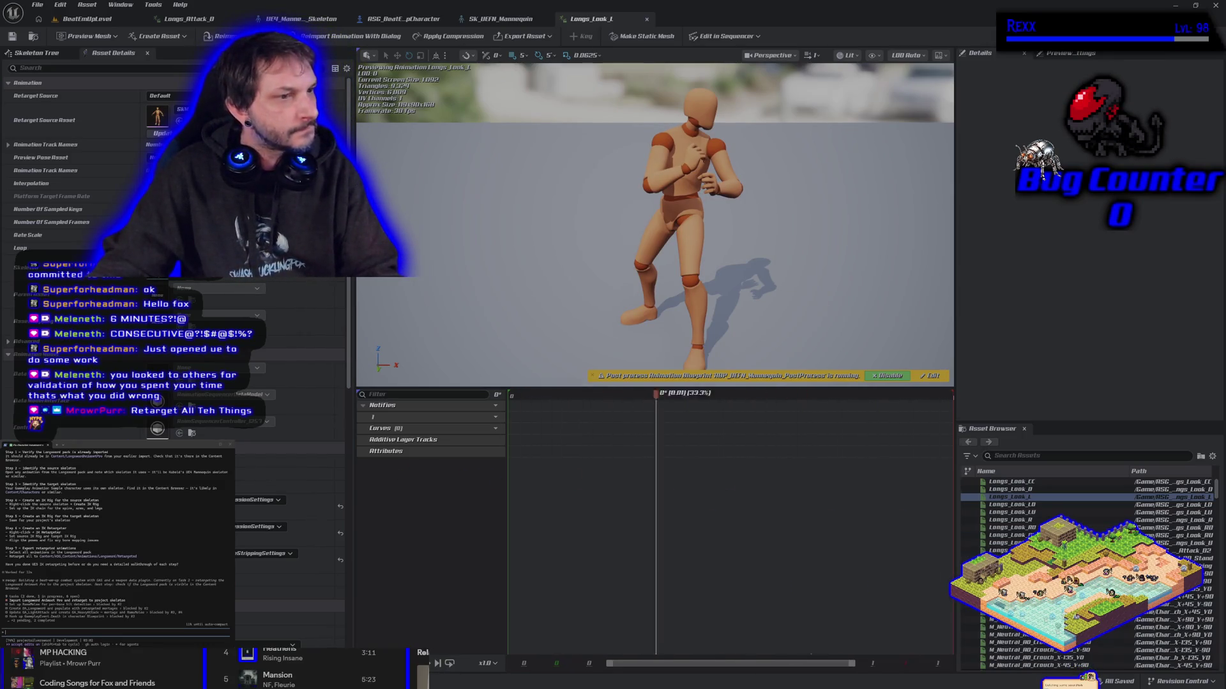
pyautogui.hotkey('ctrl', 'space')
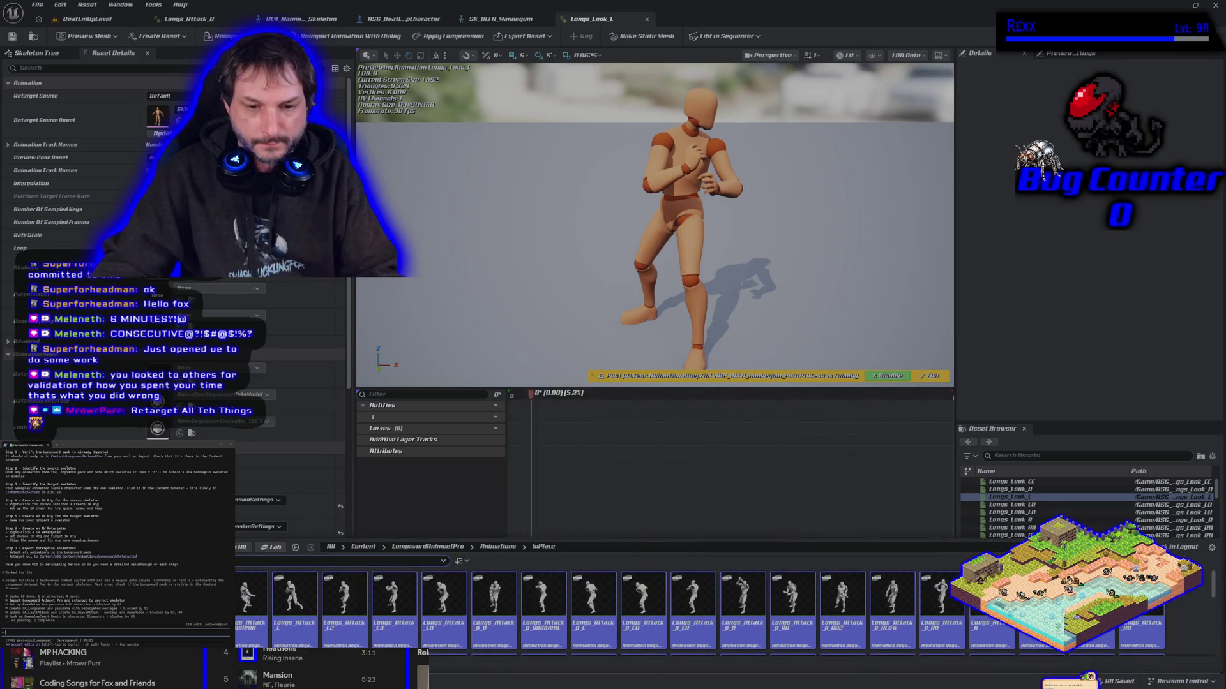
pyautogui.rightClick(252, 600)
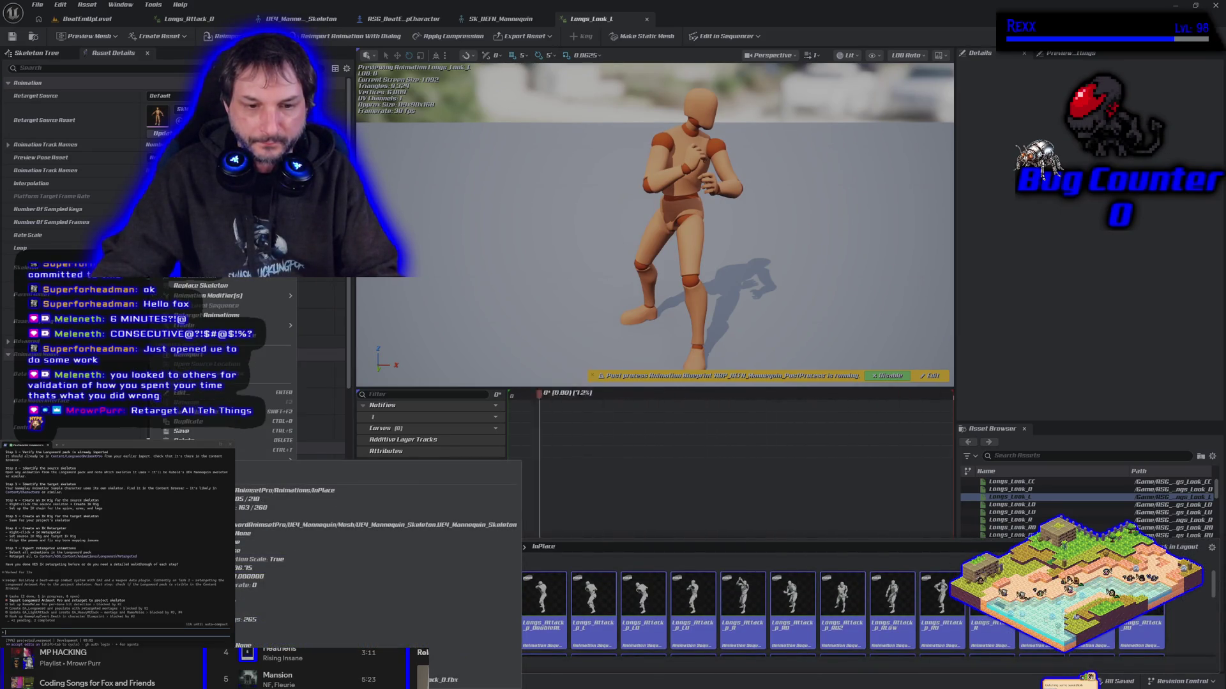
pyautogui.click(234, 287)
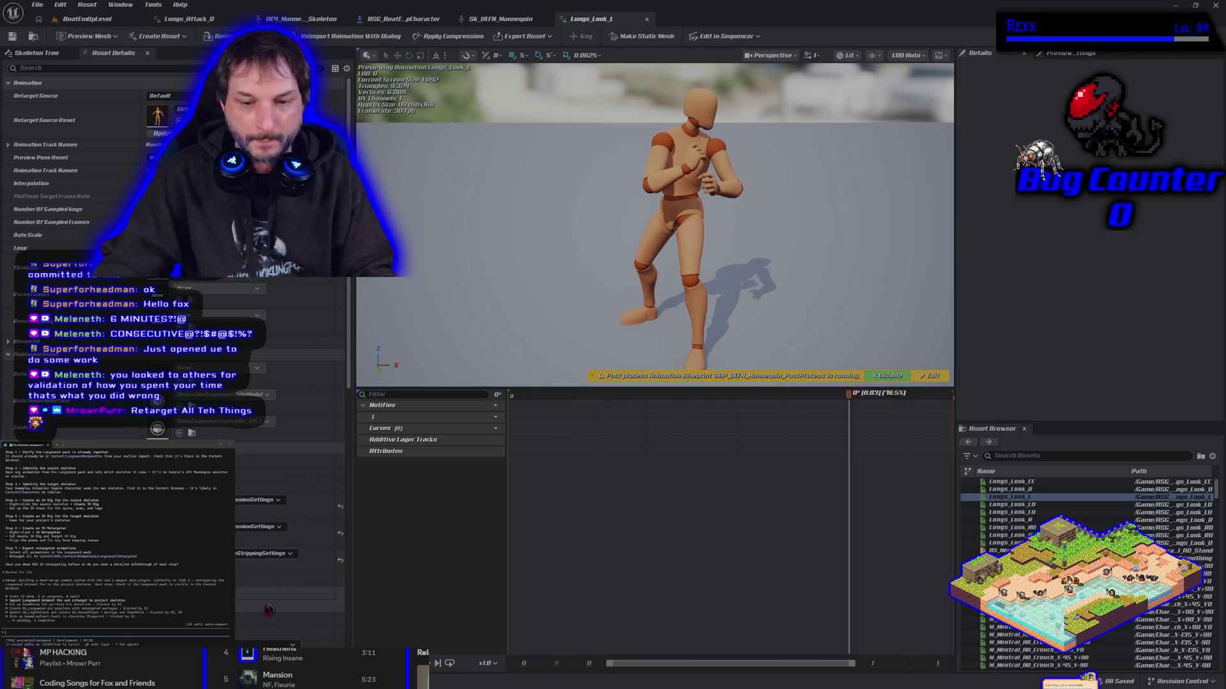
# - Start Retarget Animations for the InPlace Longs_Attack clips
pyautogui.hotkey('ctrl', 'space')
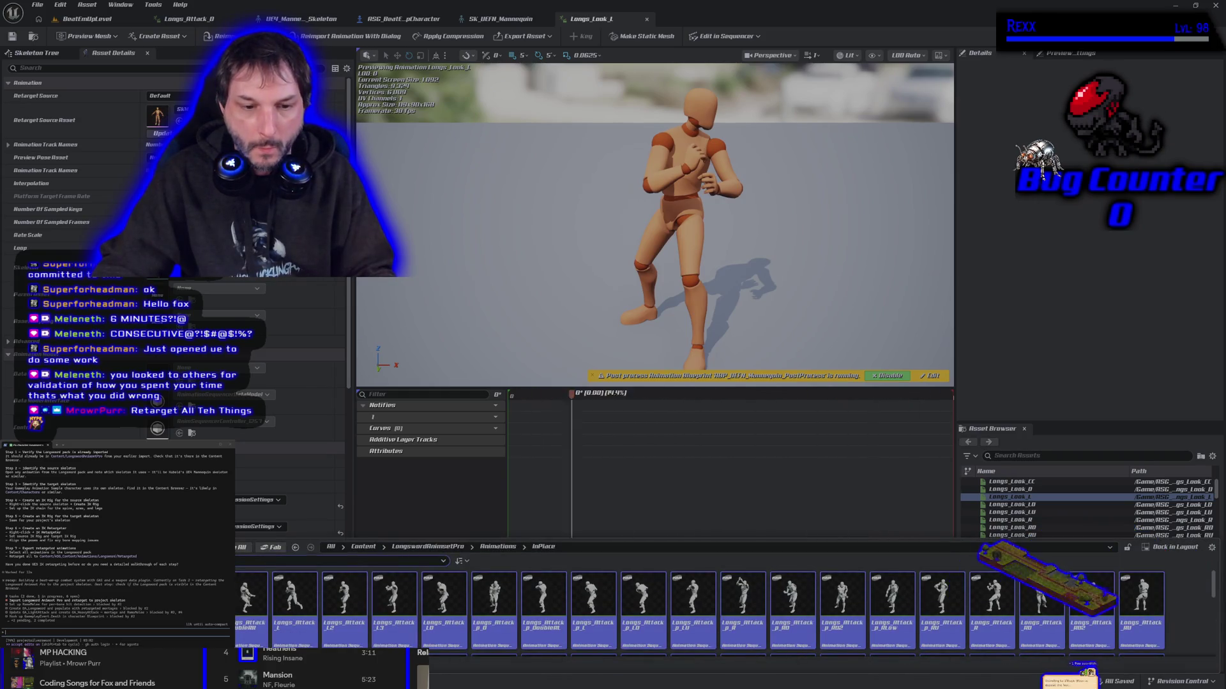
pyautogui.rightClick(171, 600)
pyautogui.click(214, 301)
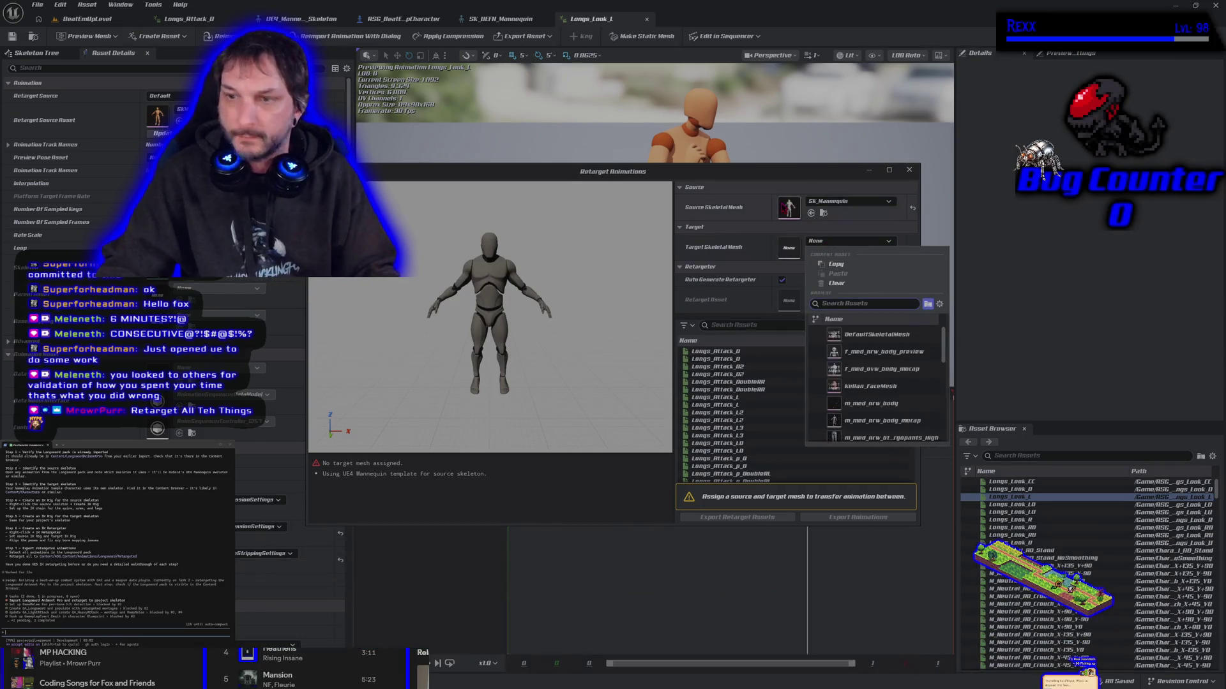
# - Set the target mesh to SKM_UEFN_Mannequin and select all Longs_Attack animations for export
pyautogui.click(824, 242)
pyautogui.write('uefn')
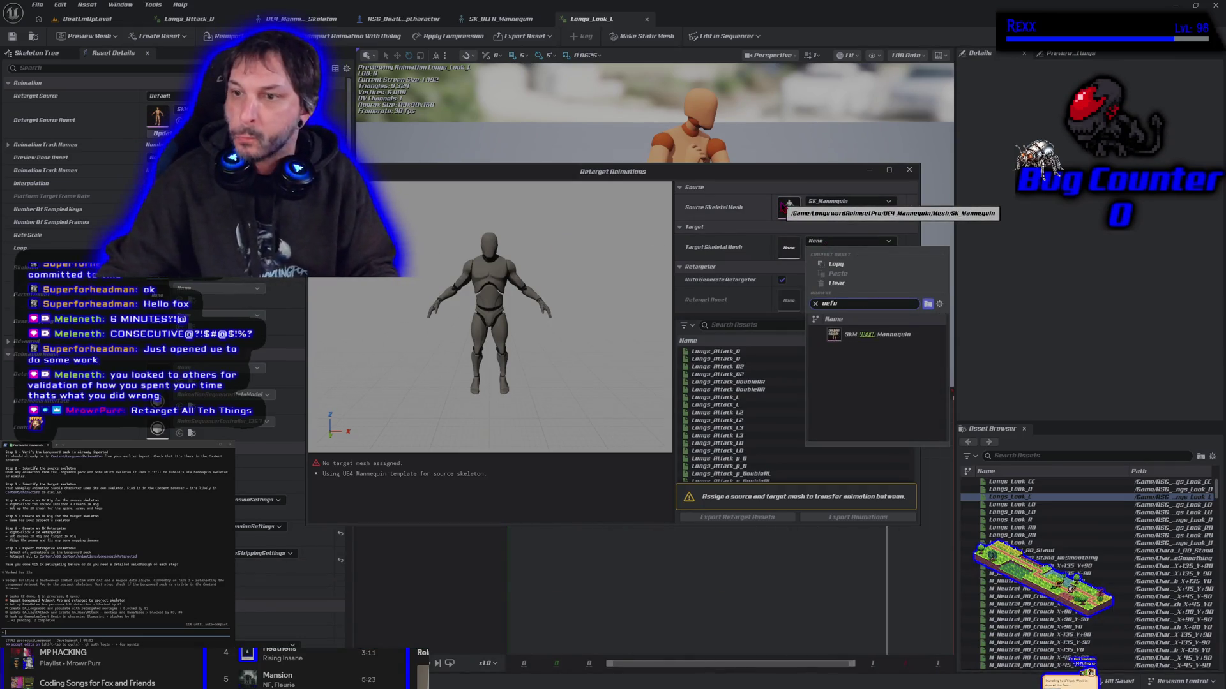
pyautogui.click(867, 336)
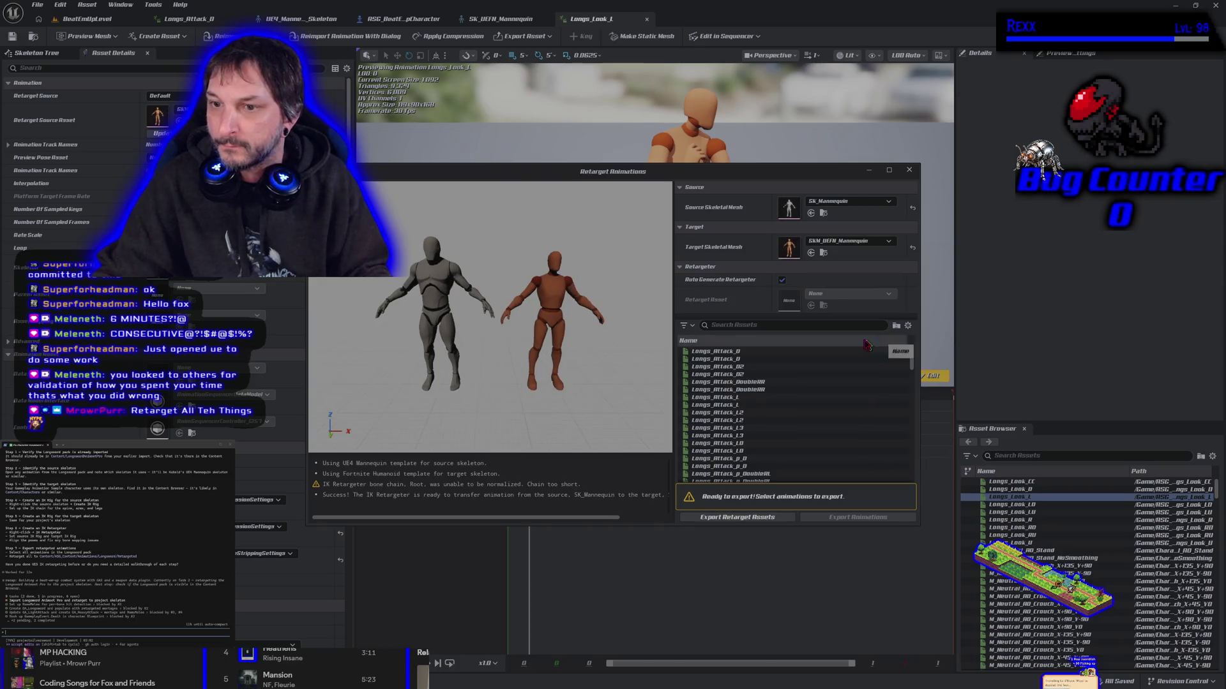
pyautogui.click(769, 358)
pyautogui.hotkey('ctrl', 'a')
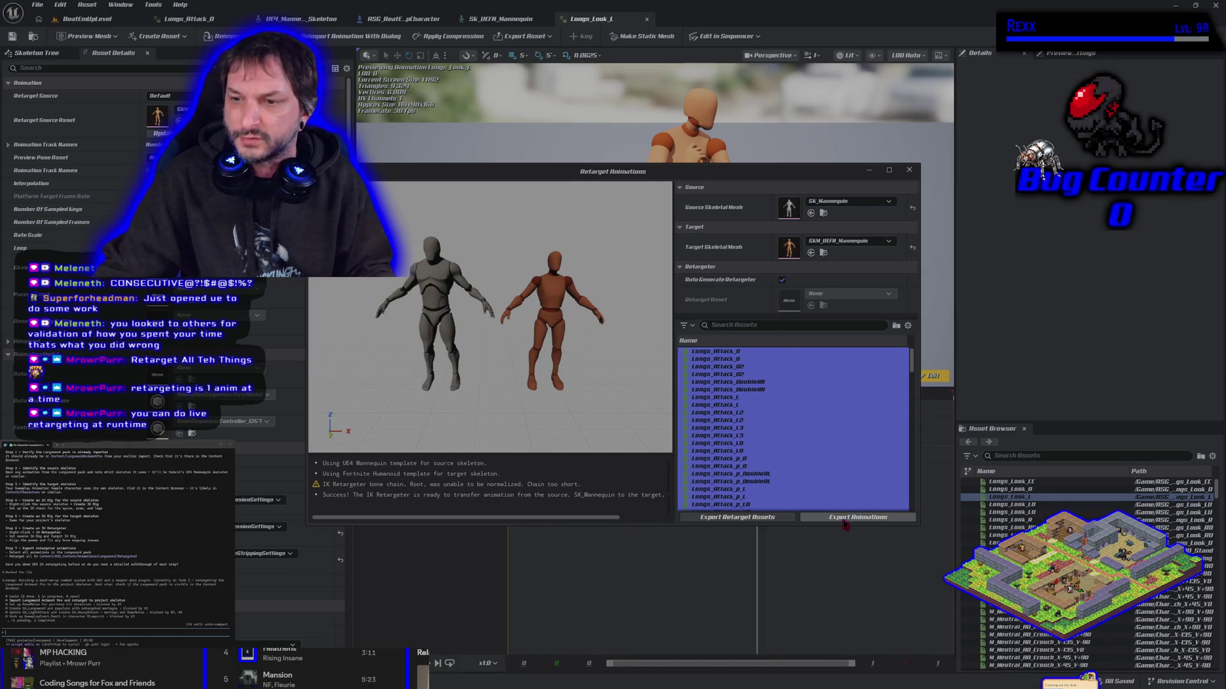
pyautogui.click(850, 518)
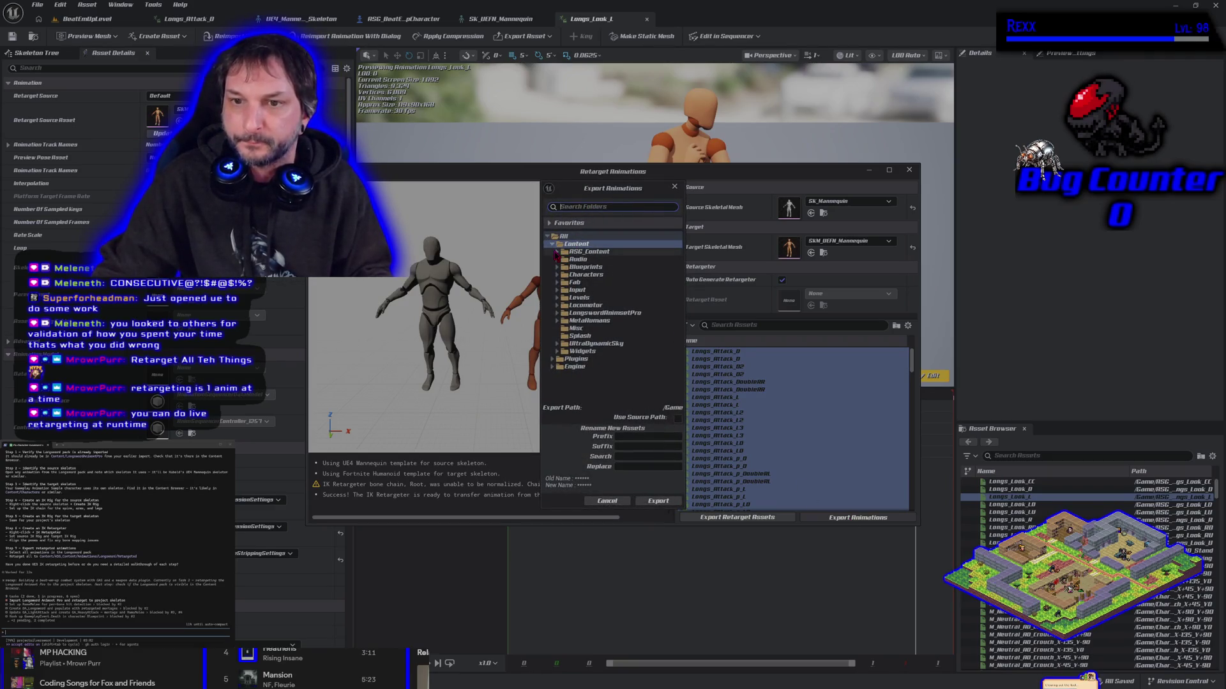
# - Batch-export the retargeted Longs_Attack clips into RSG_Content/Animations/Longsword/InPlace
pyautogui.click(556, 252)
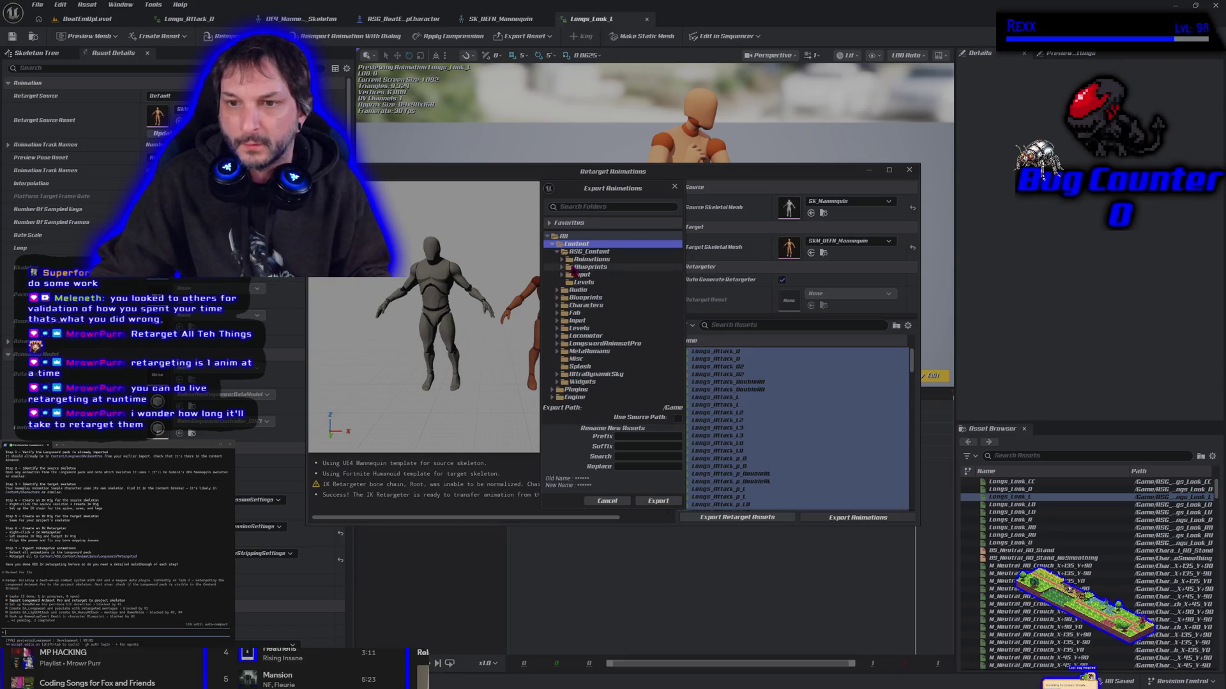
pyautogui.click(562, 260)
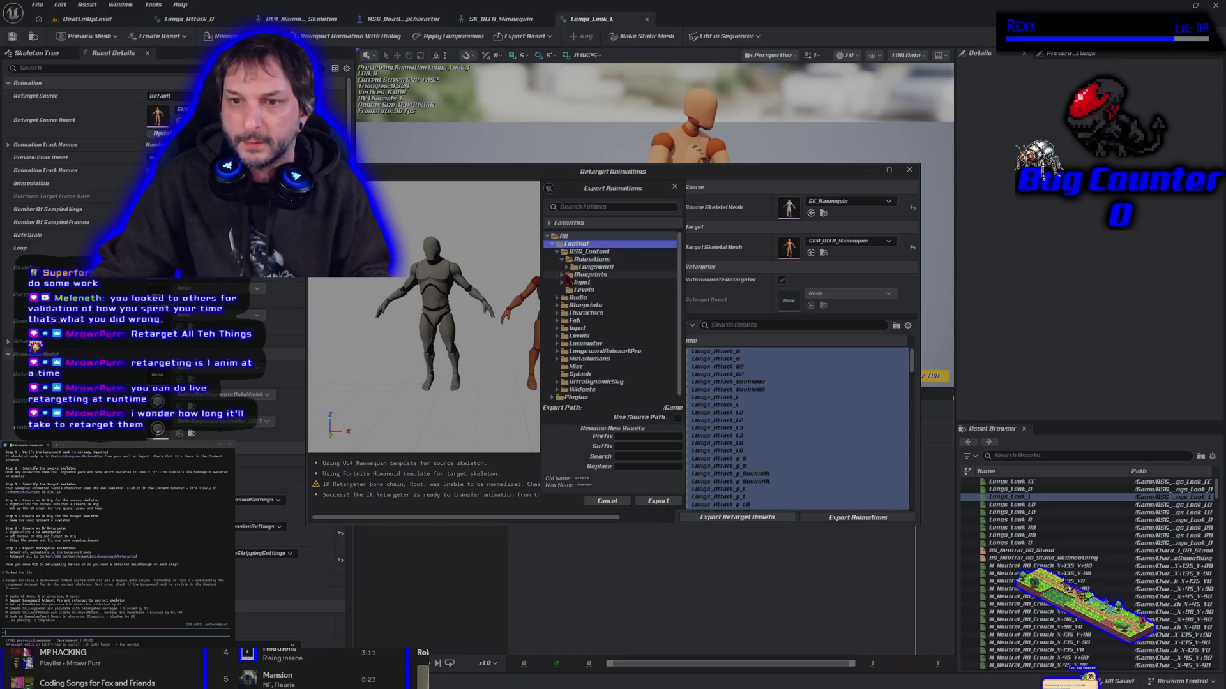
pyautogui.click(567, 268)
pyautogui.click(589, 283)
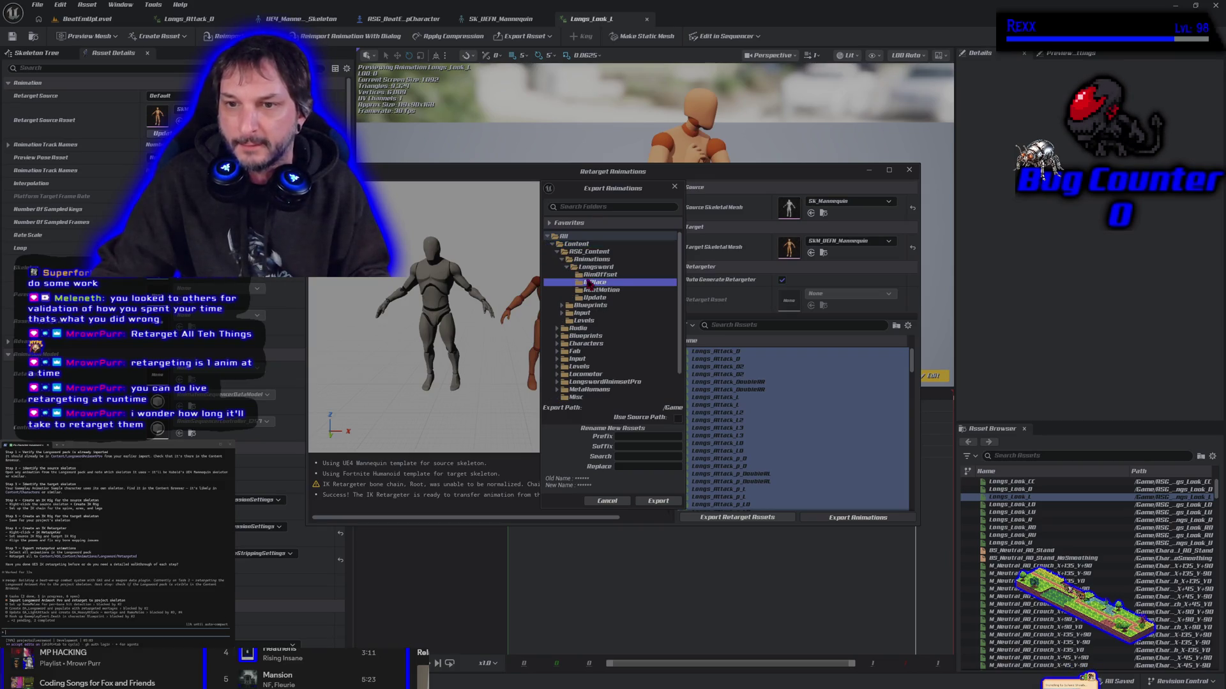
pyautogui.click(658, 501)
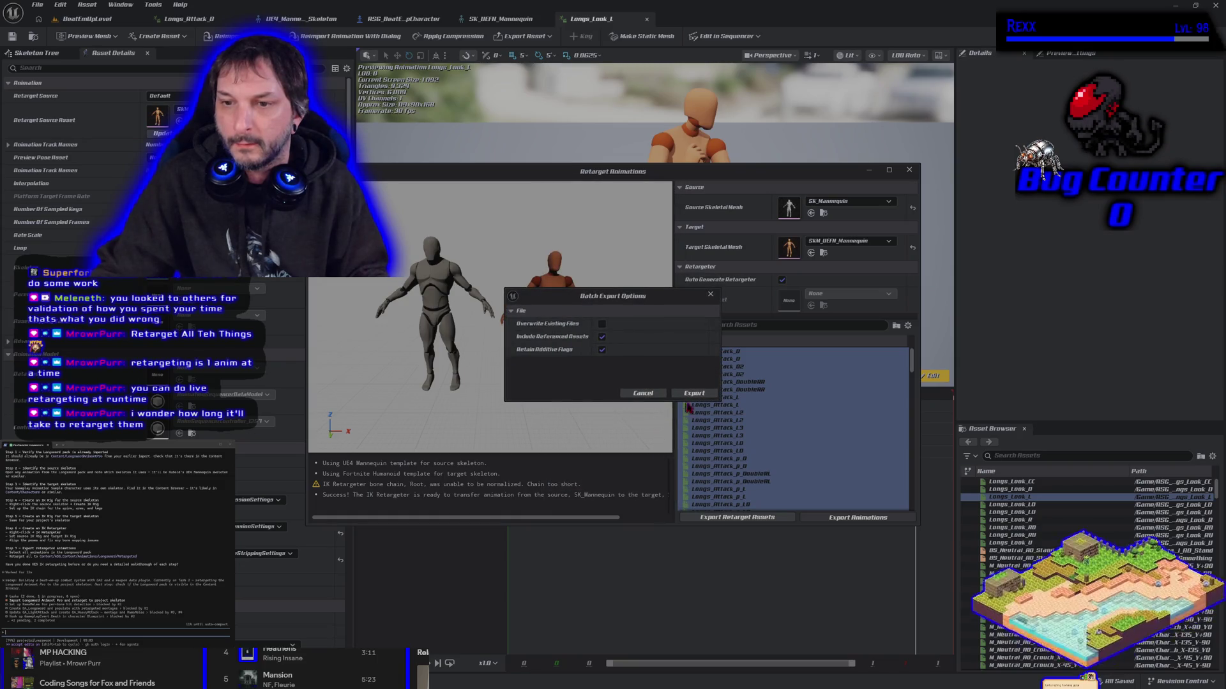
pyautogui.click(701, 394)
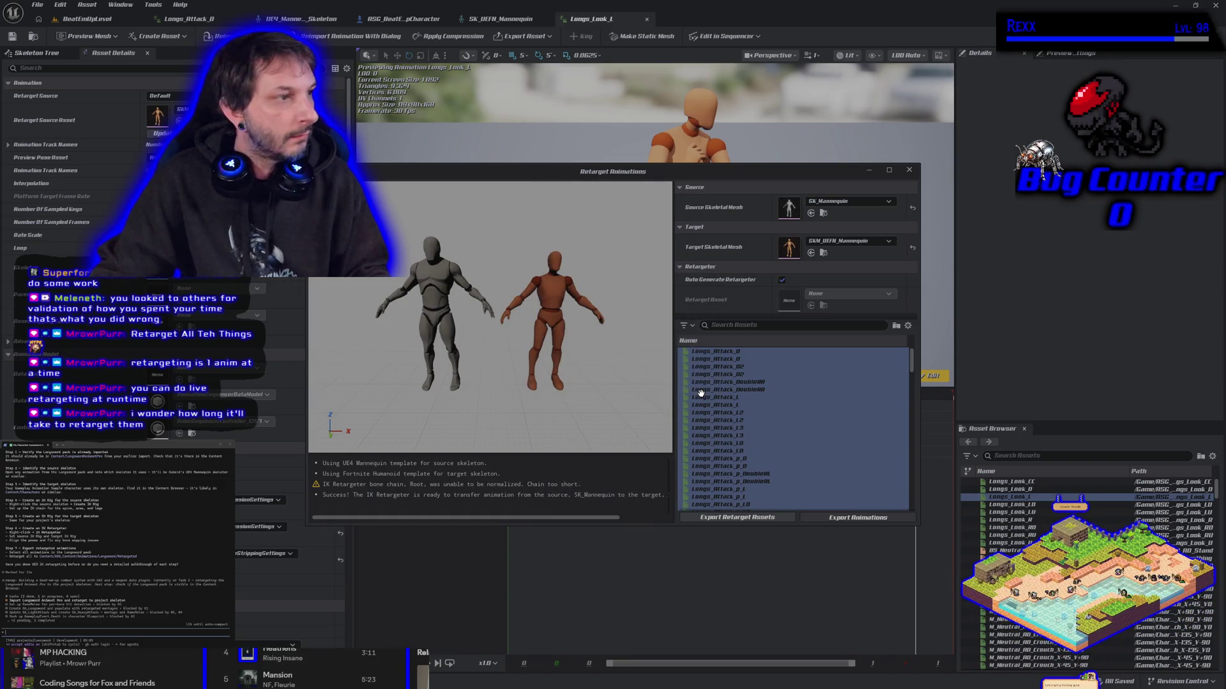
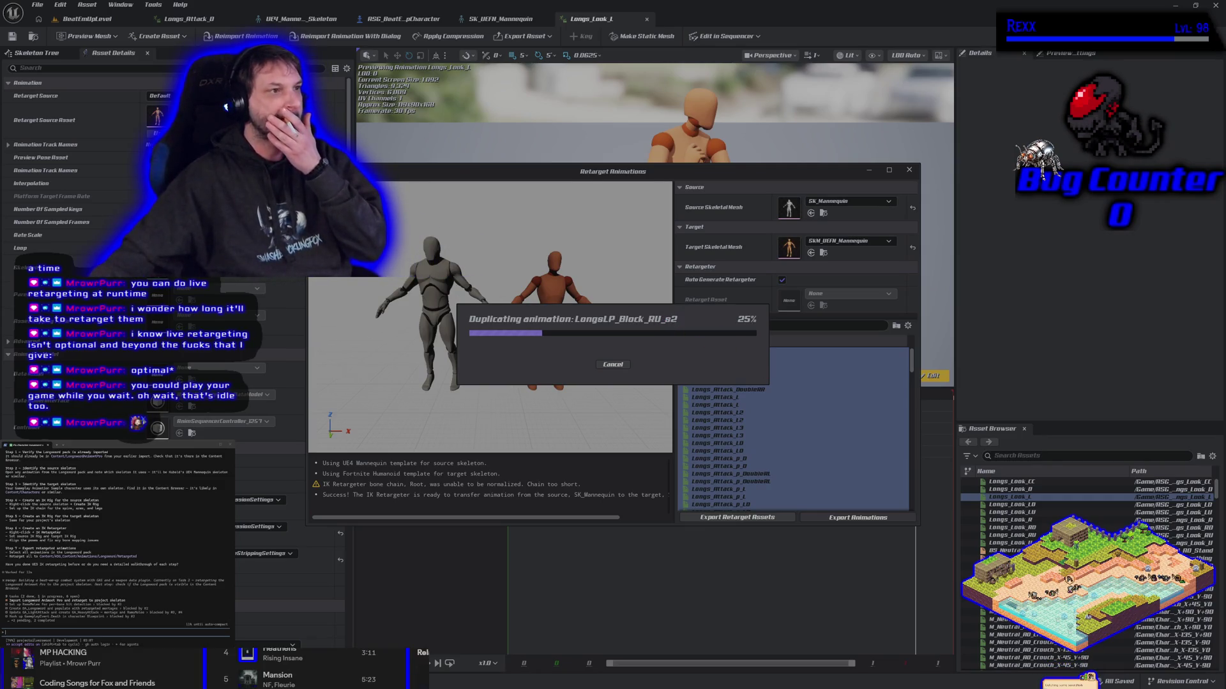
# - Open a new browser tab over the running Retarget Animations progress
pyautogui.press('super+1')
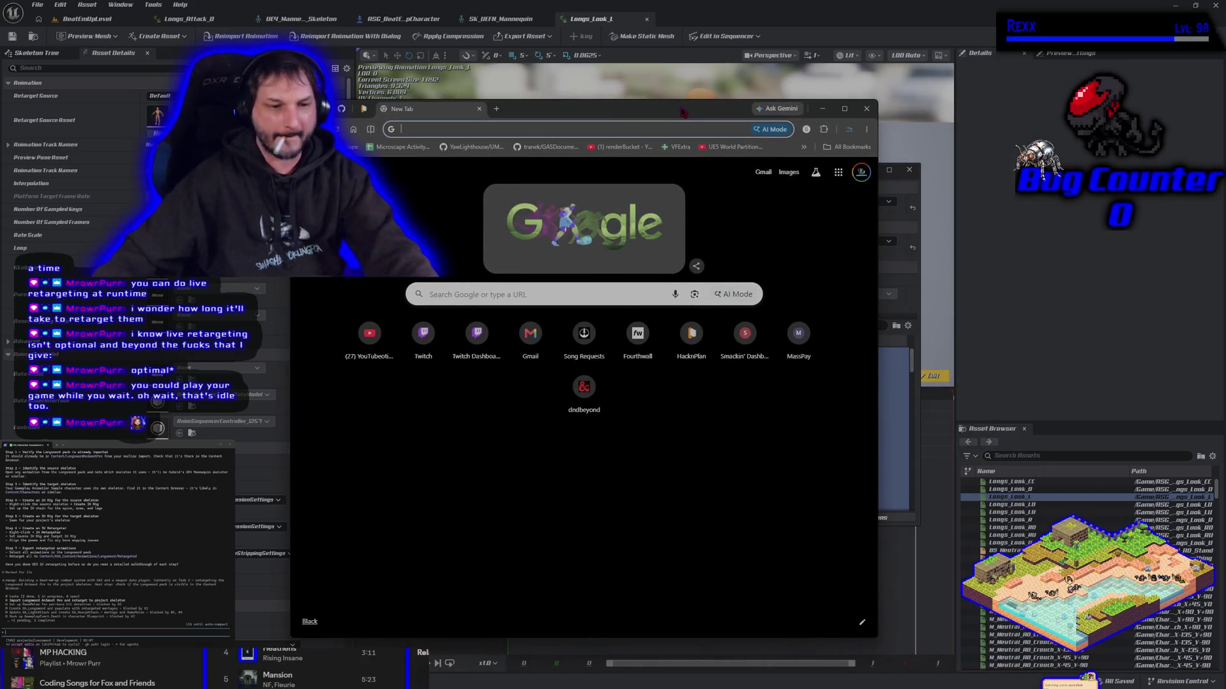
# - Search the web for 'kubold longsword animset pro fab' and open the Fab listing
pyautogui.write('kubold')
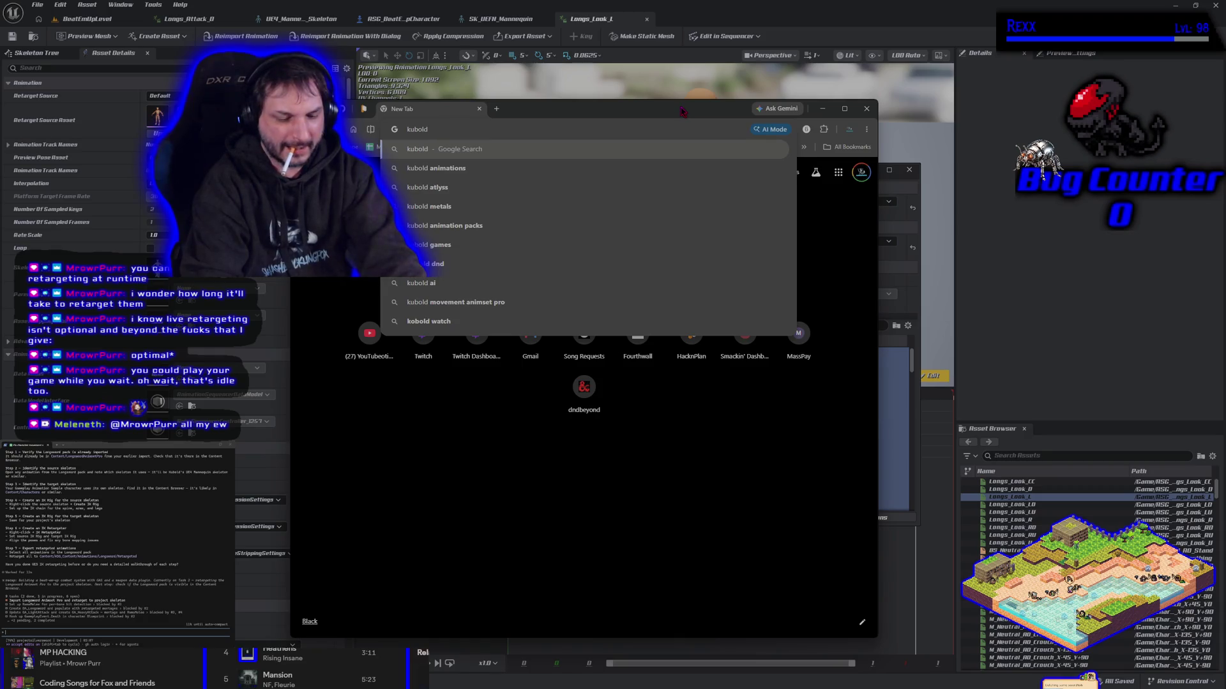
pyautogui.write(' longswor')
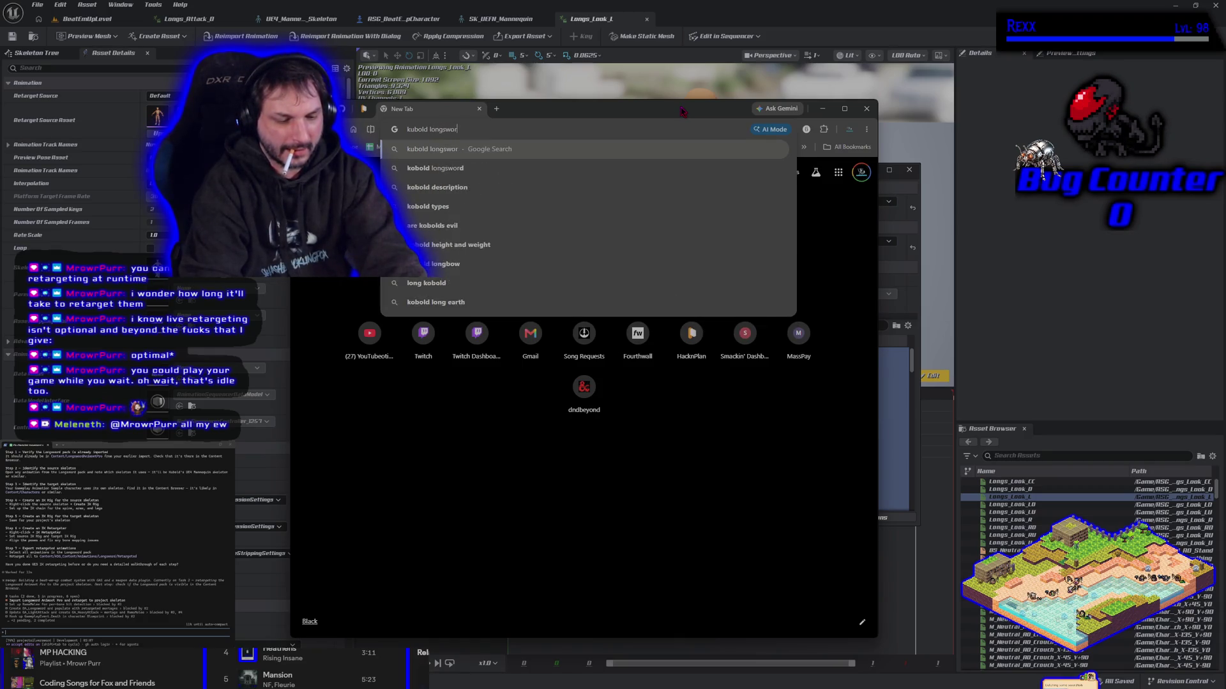
pyautogui.write('d animset pro ')
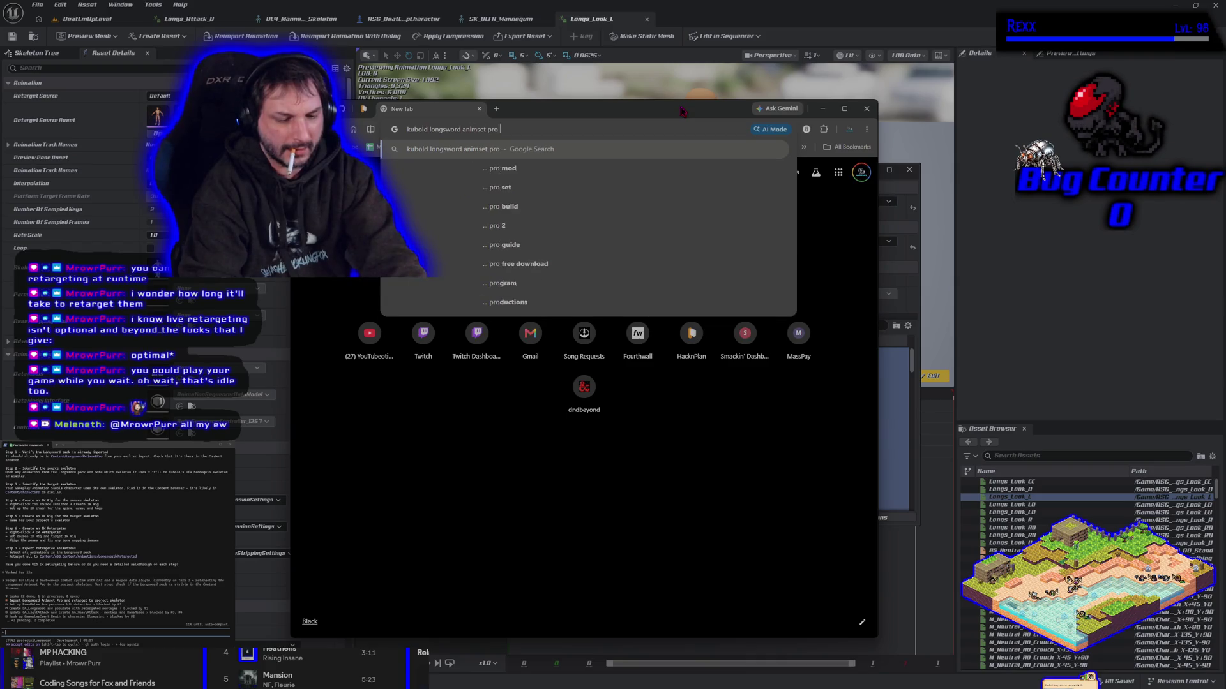
pyautogui.write('fab')
pyautogui.press('Return')
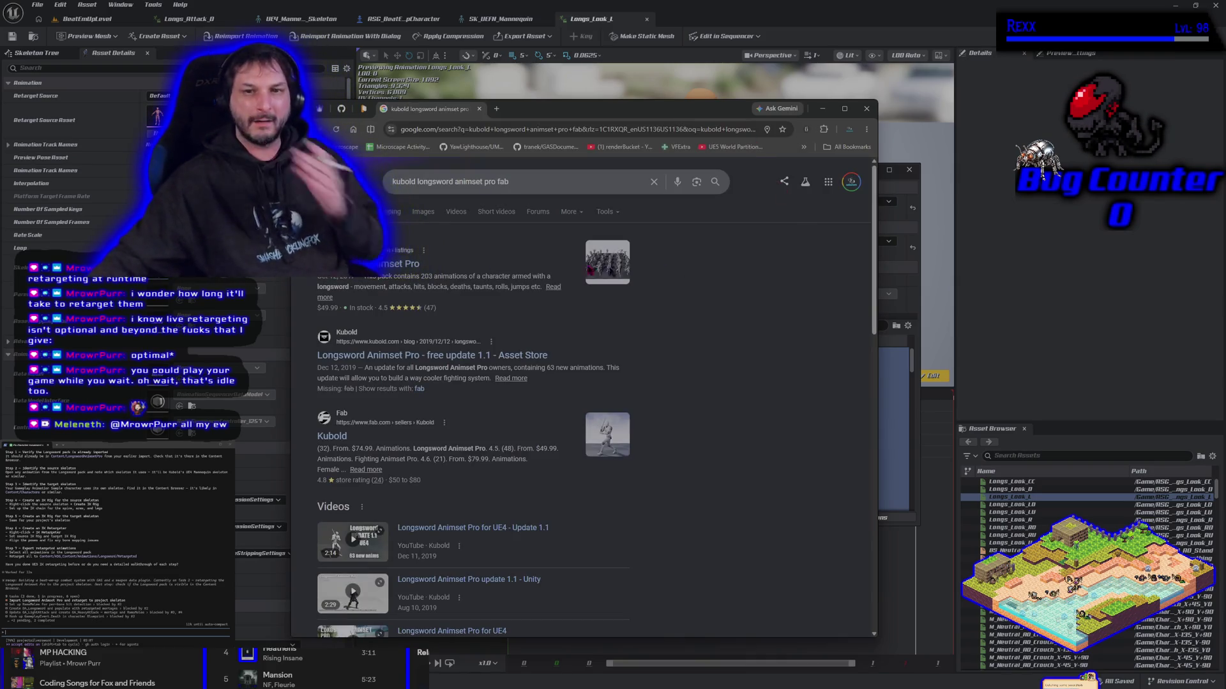
pyautogui.click(402, 263)
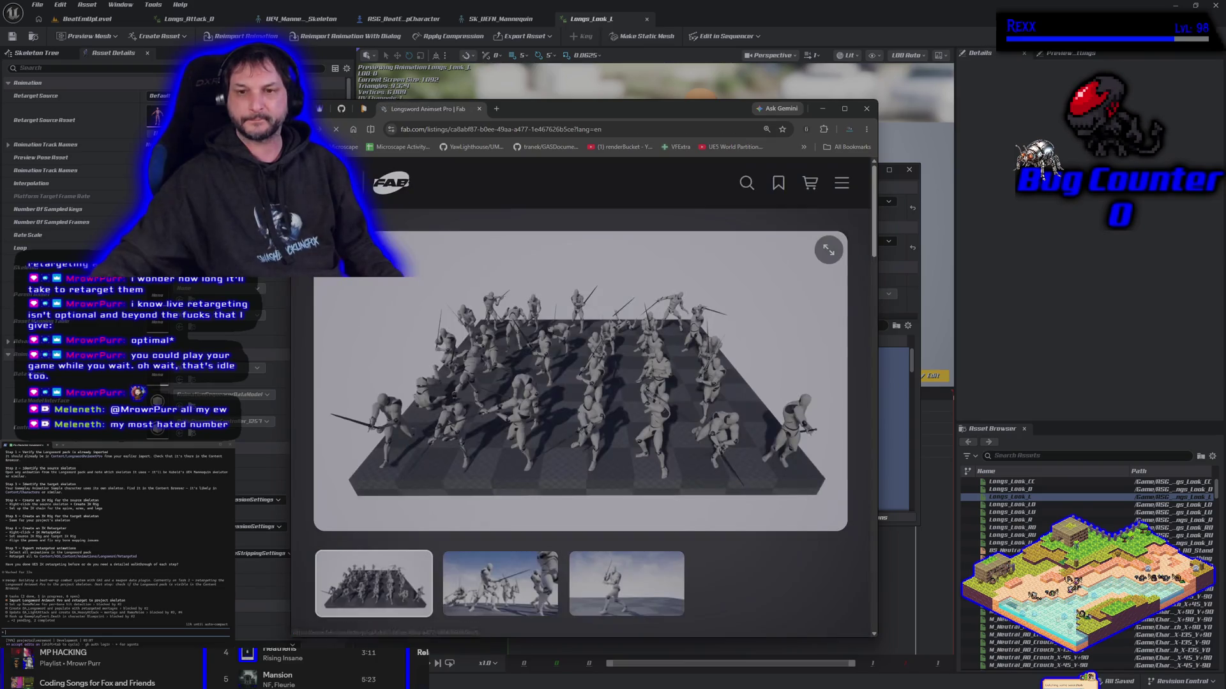
# - Look over the enlarged swordsman preview image, then close the browser
pyautogui.click(624, 582)
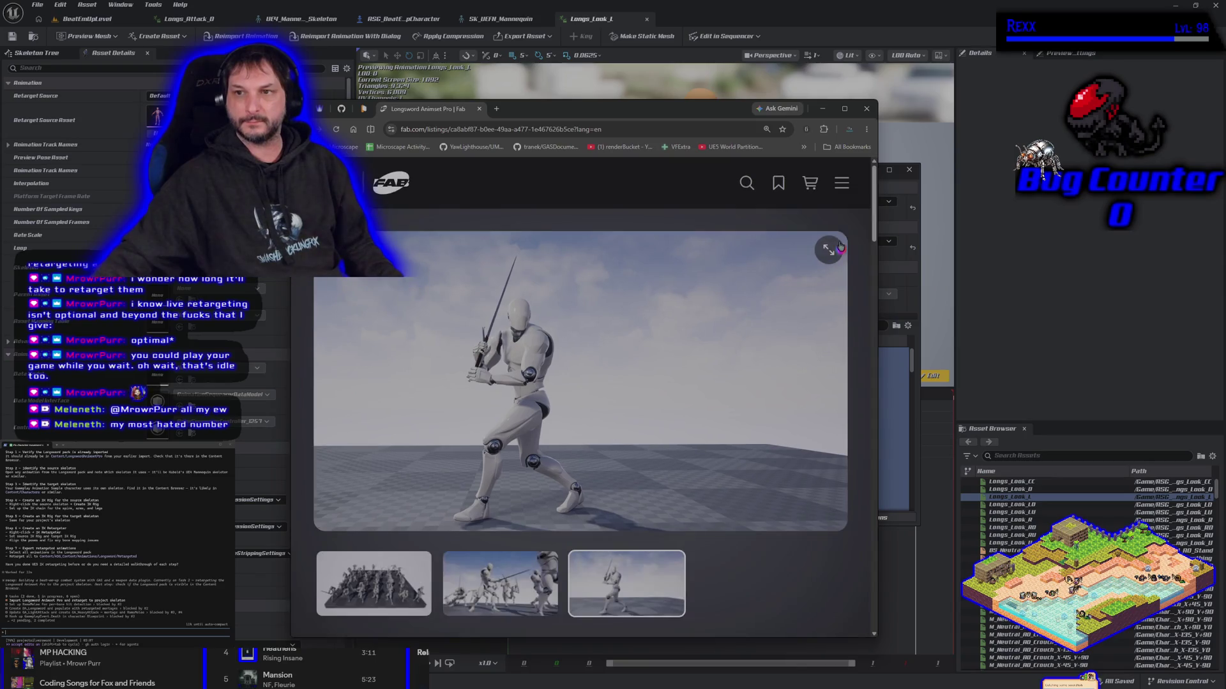
pyautogui.click(844, 109)
pyautogui.click(836, 149)
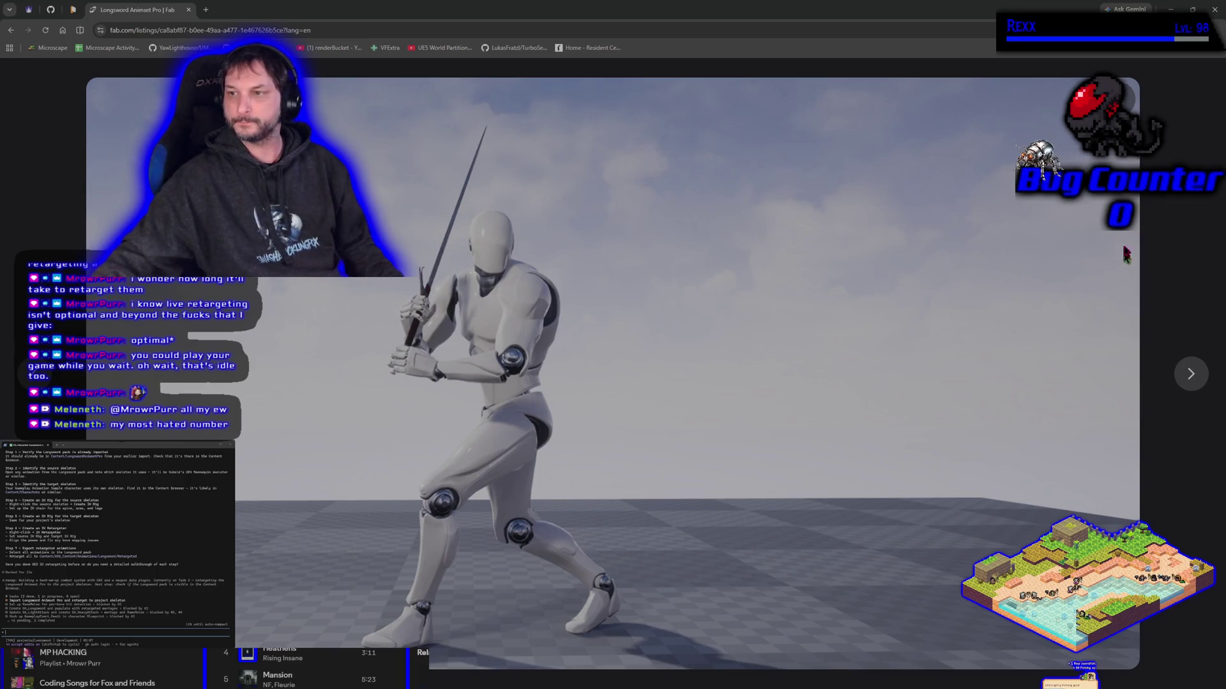
pyautogui.press('Escape')
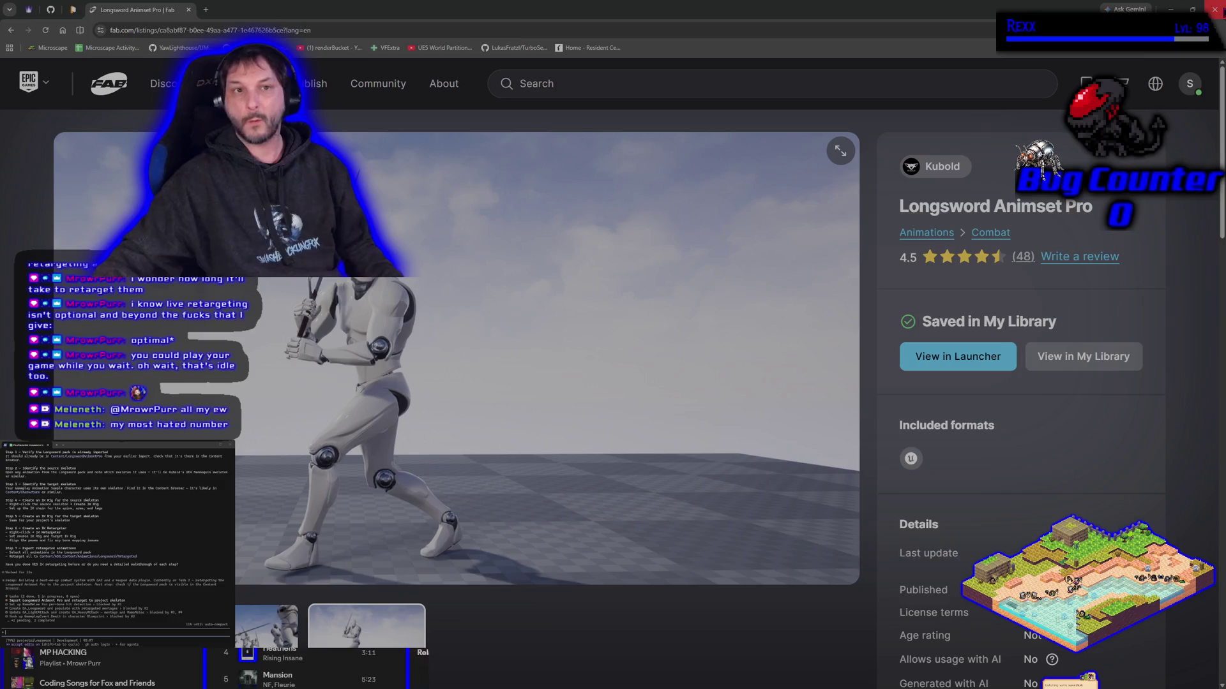
pyautogui.click(1214, 9)
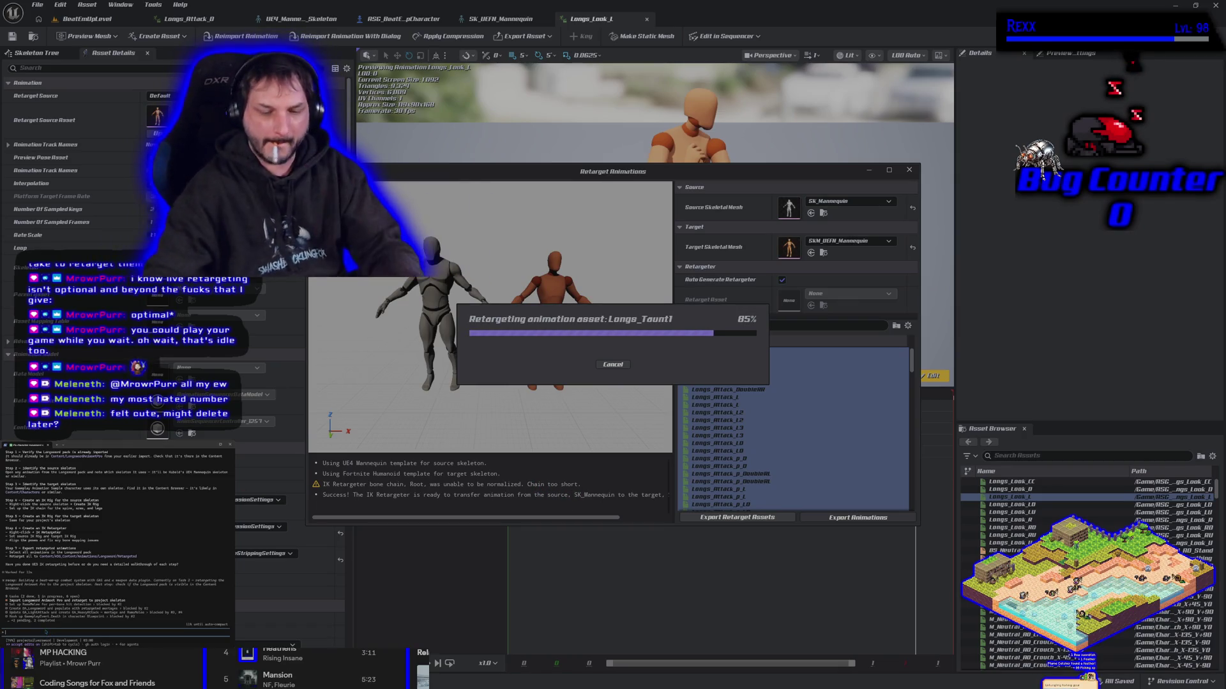
# - Type a note about the IK retargeter bone chain and root motion while the retarget finishes
pyautogui.write('ik retargeter')
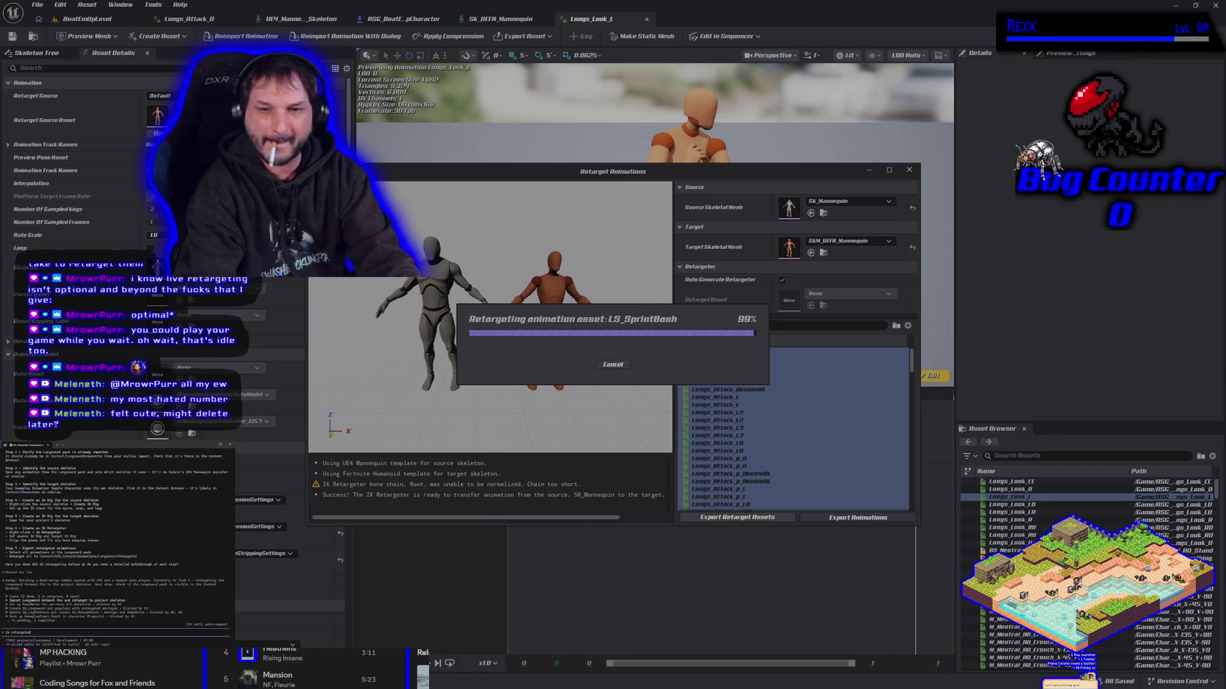
pyautogui.write(' bone chai')
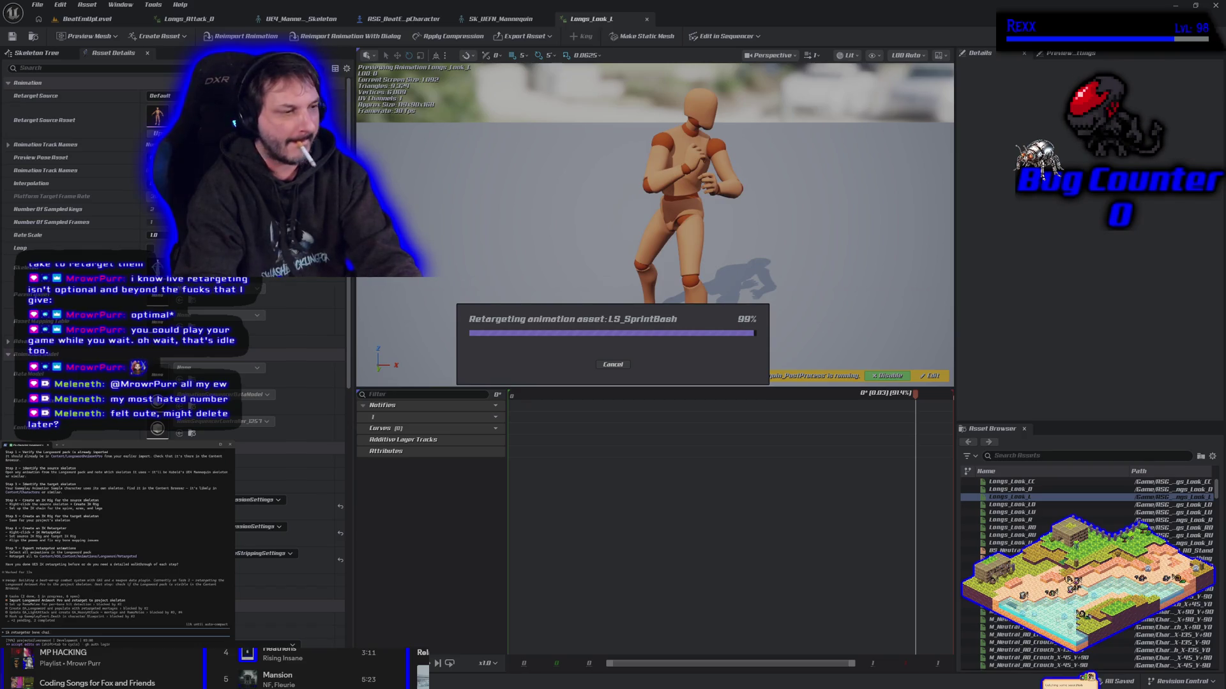
pyautogui.write('n')
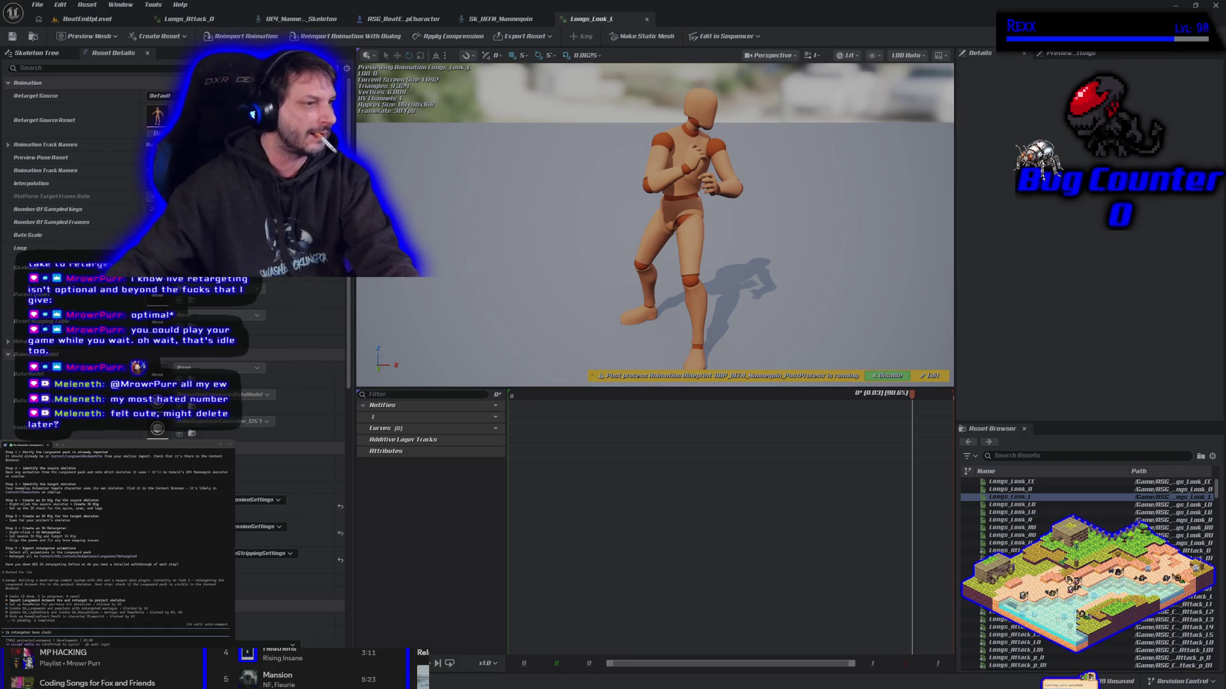
pyautogui.write(', ro')
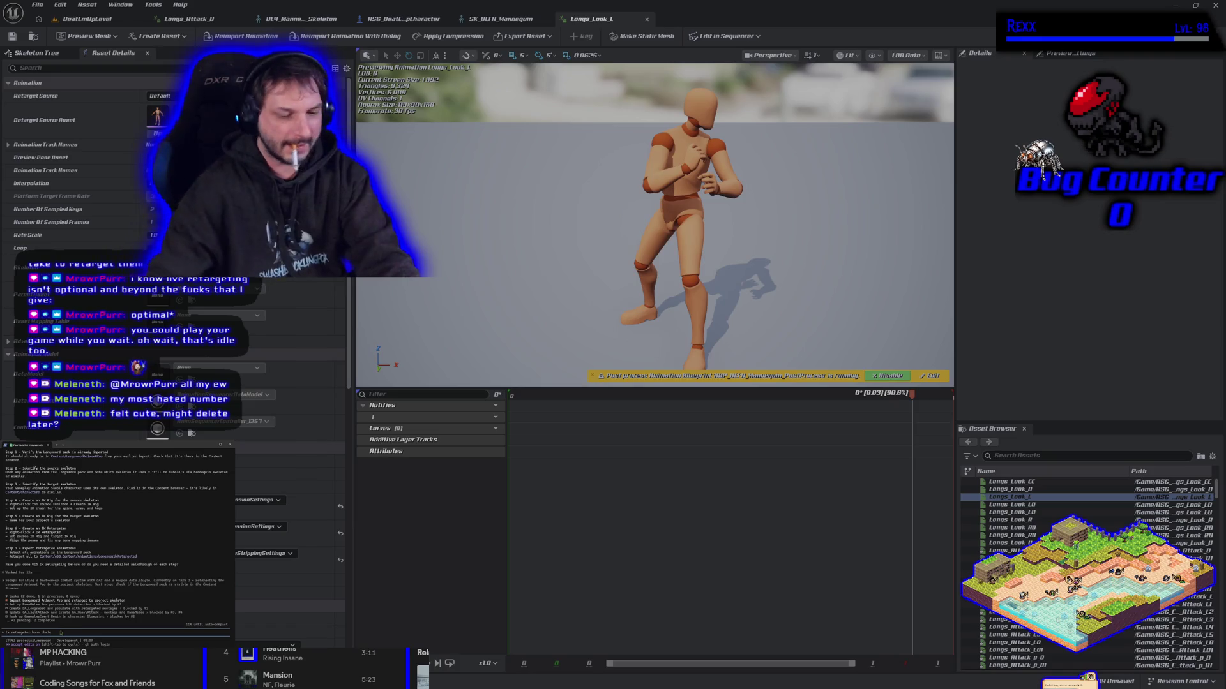
pyautogui.write('tion unable')
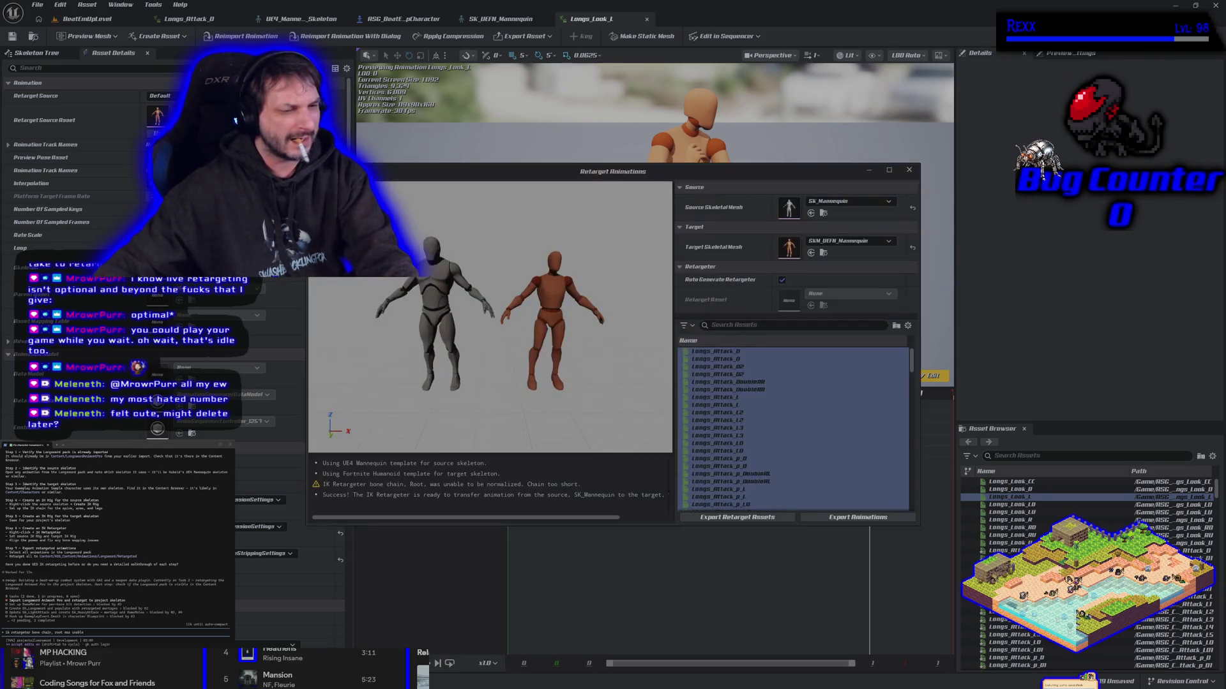
# - Ask whether the Root chain warning matters and note root motion must not break
pyautogui.write('to ')
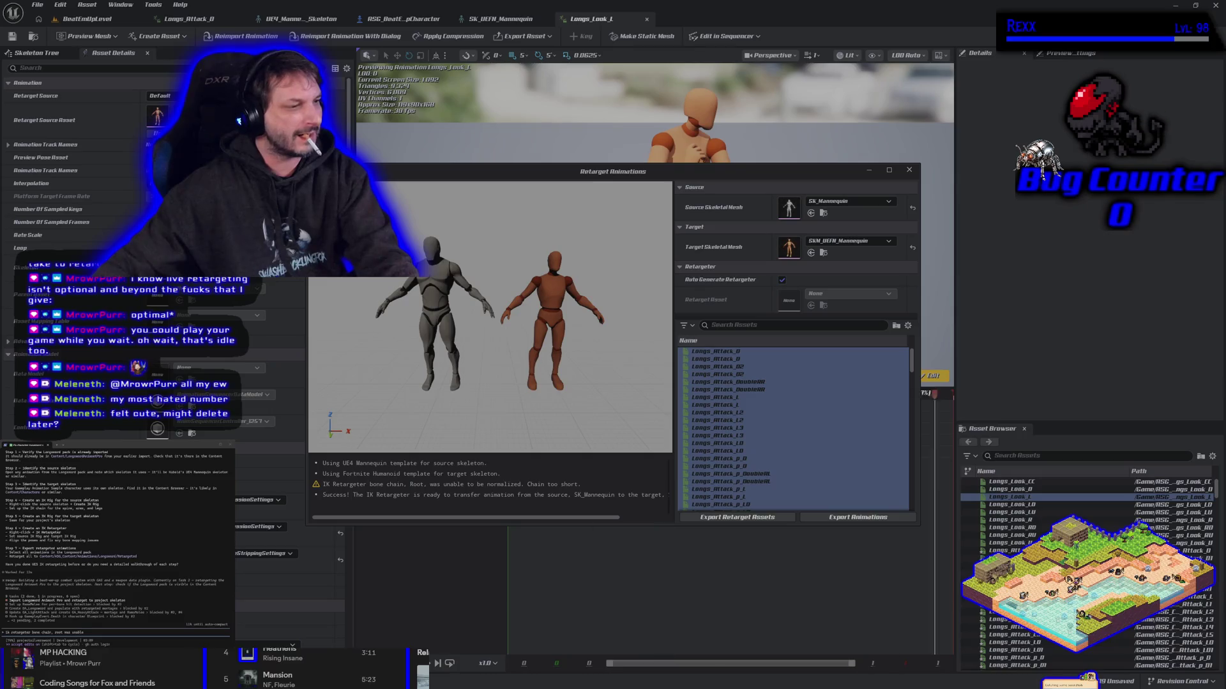
pyautogui.write('be normalized chain too s')
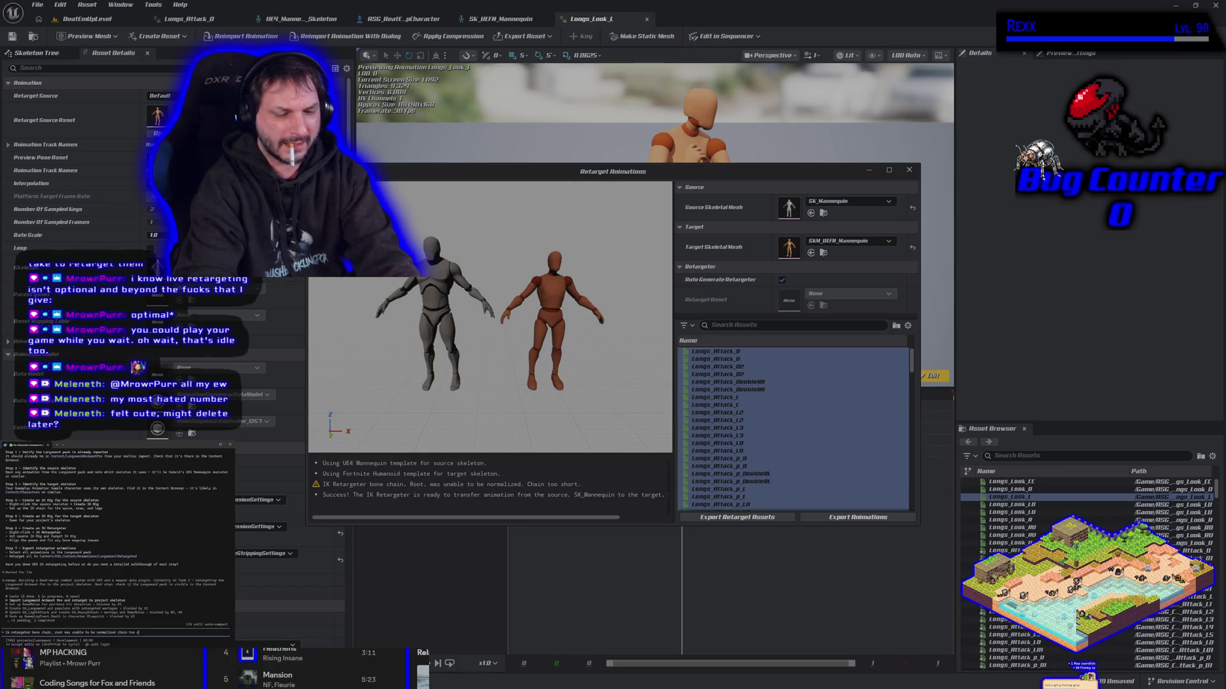
pyautogui.write('hort should')
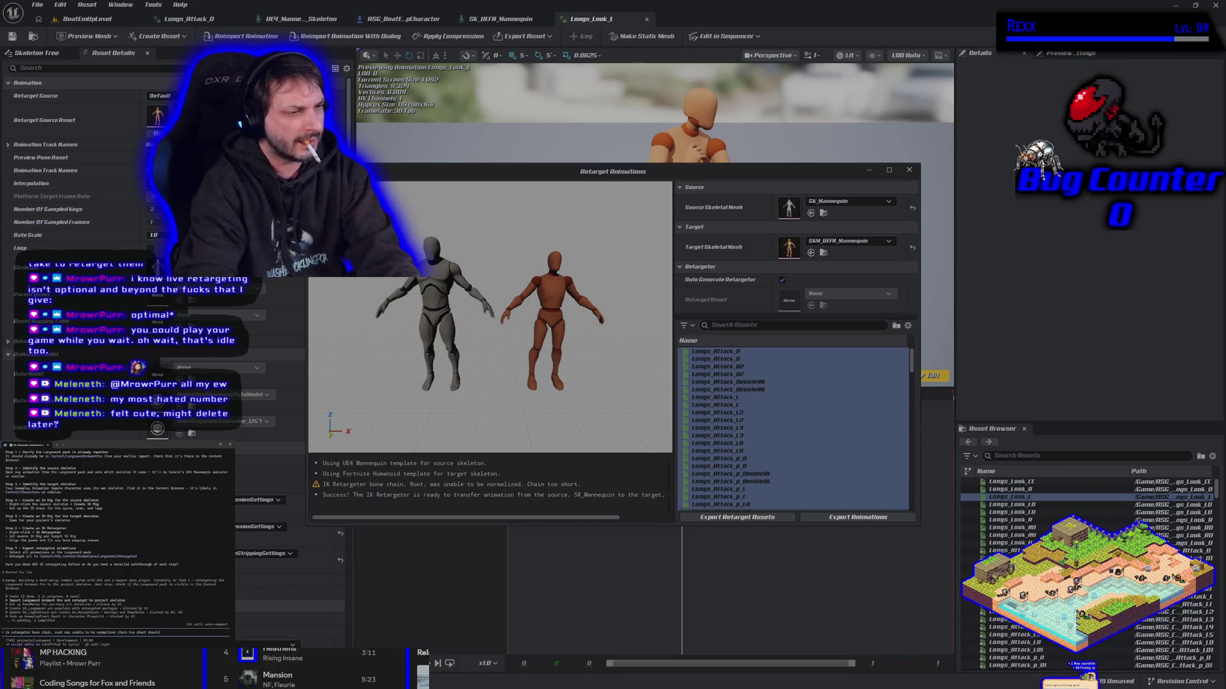
pyautogui.write(' i be worr')
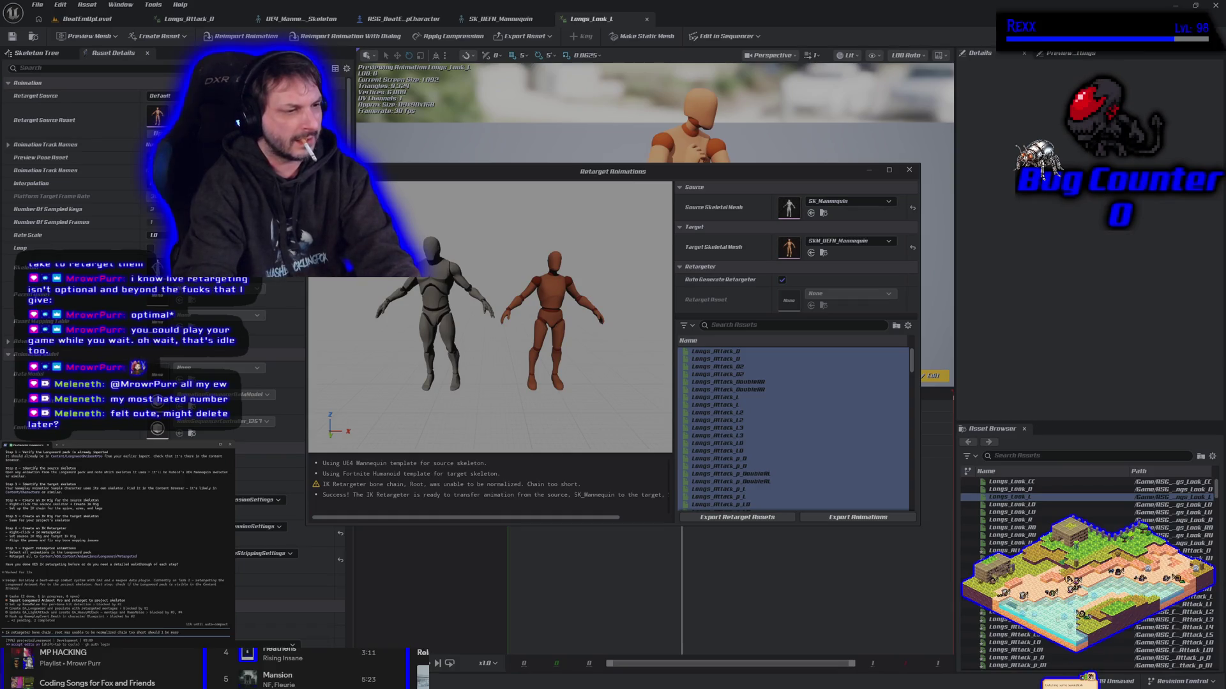
pyautogui.write('s')
pyautogui.press('Return')
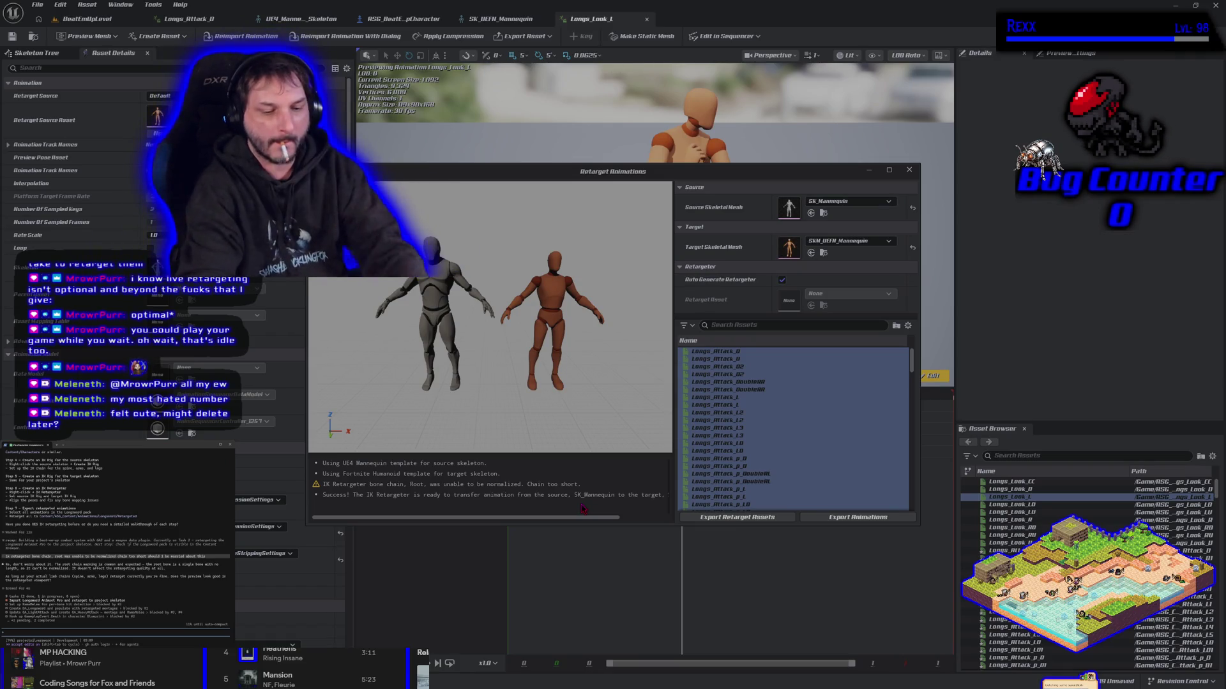
pyautogui.write('i just dont want')
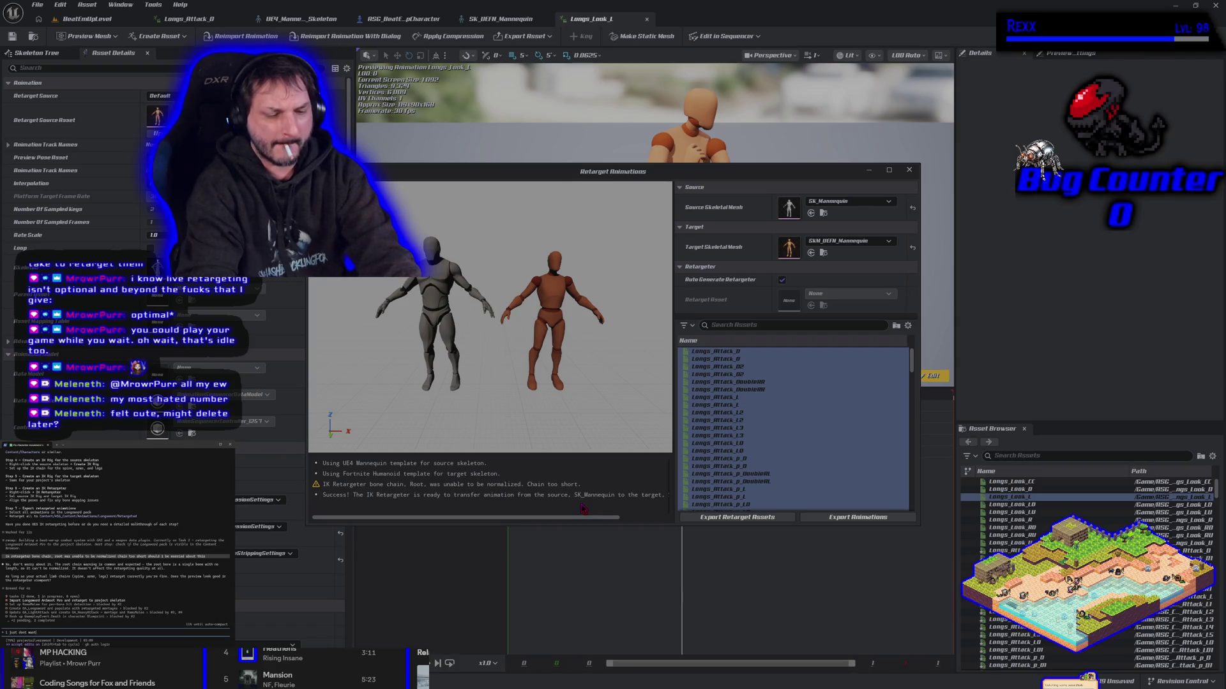
pyautogui.write(' your root motion to break')
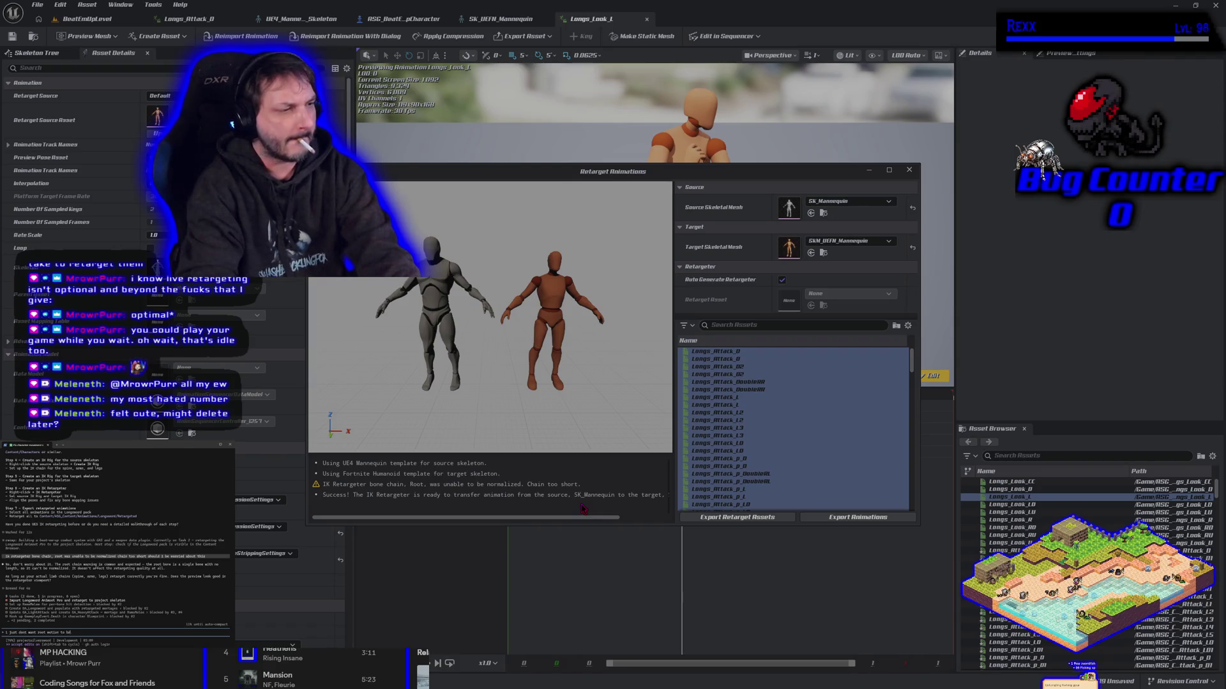
pyautogui.press('Return')
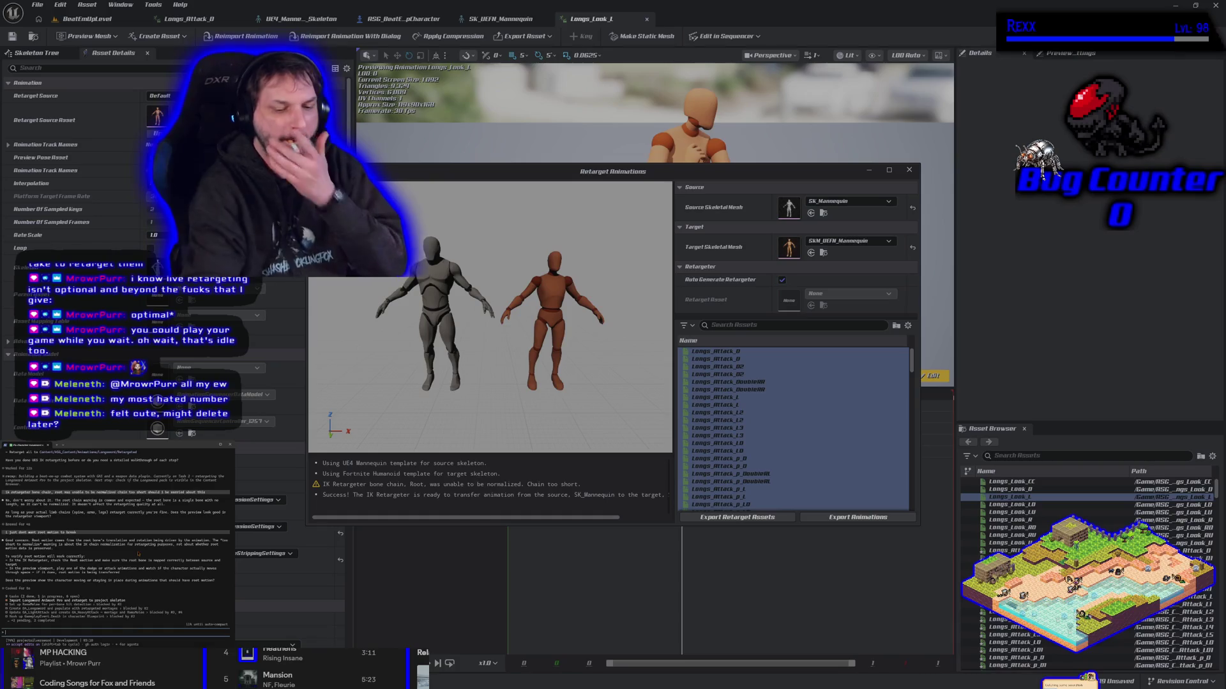
# - Reply that an auto-generated retargeter was used, then close the Retarget Animations window
pyautogui.write('i used auto generat')
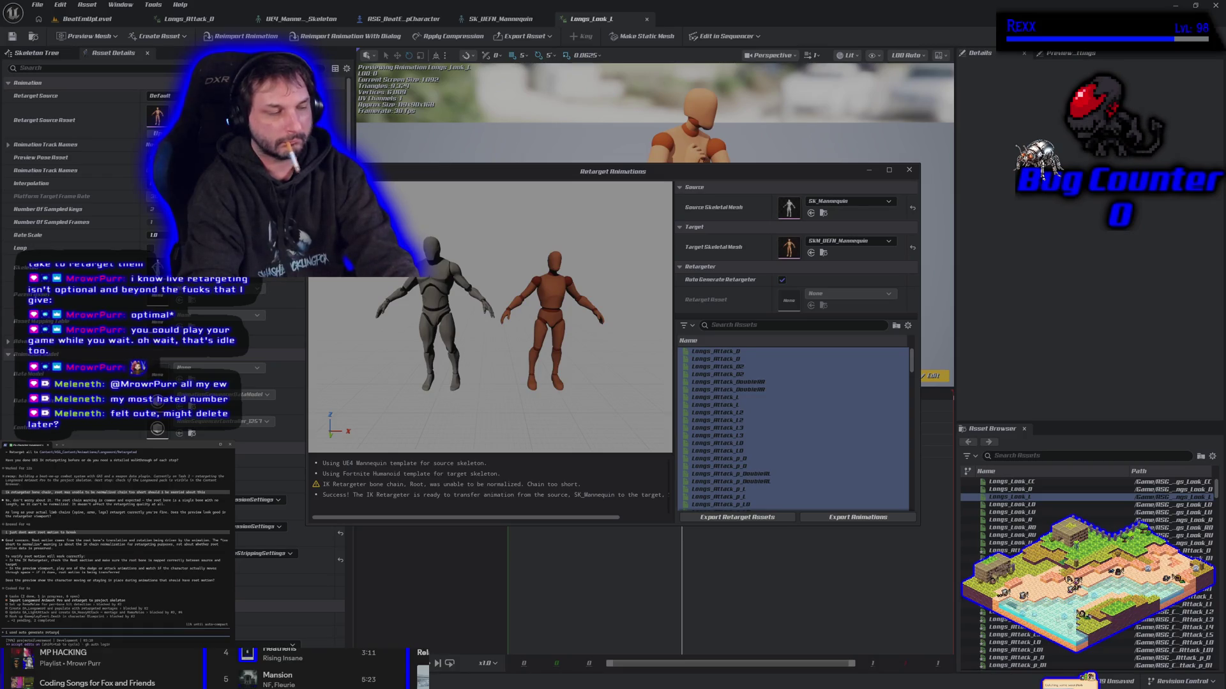
pyautogui.write('er')
pyautogui.press('Return')
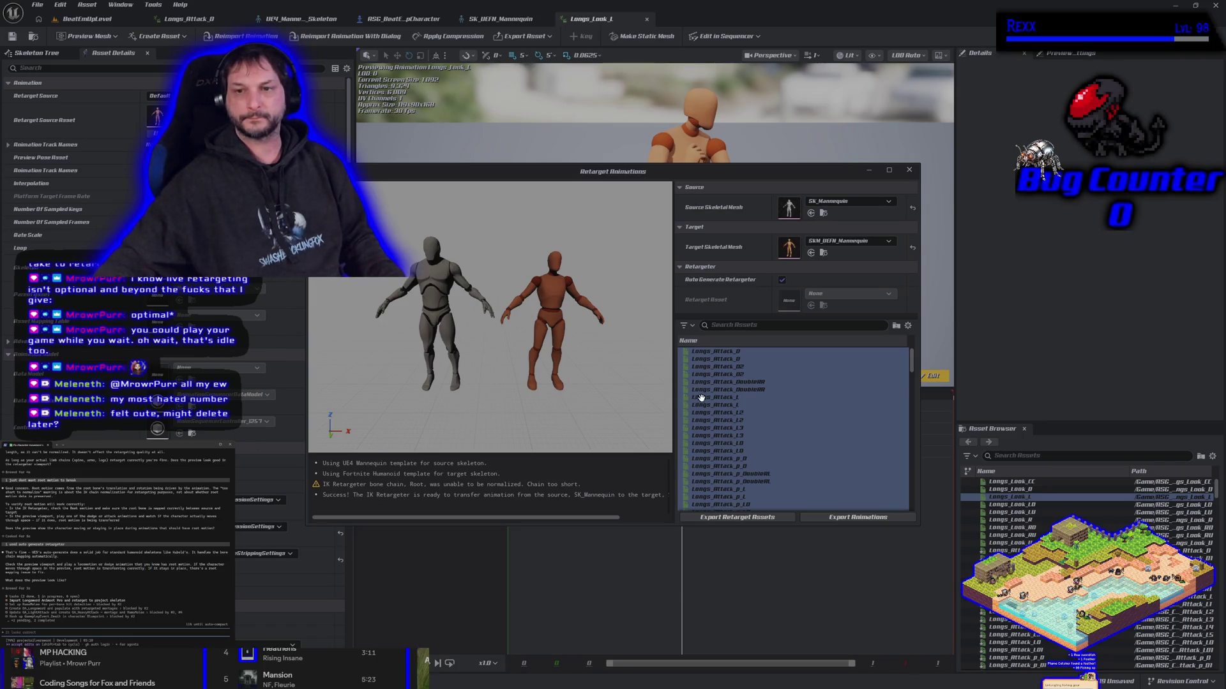
pyautogui.moveTo(755, 402)
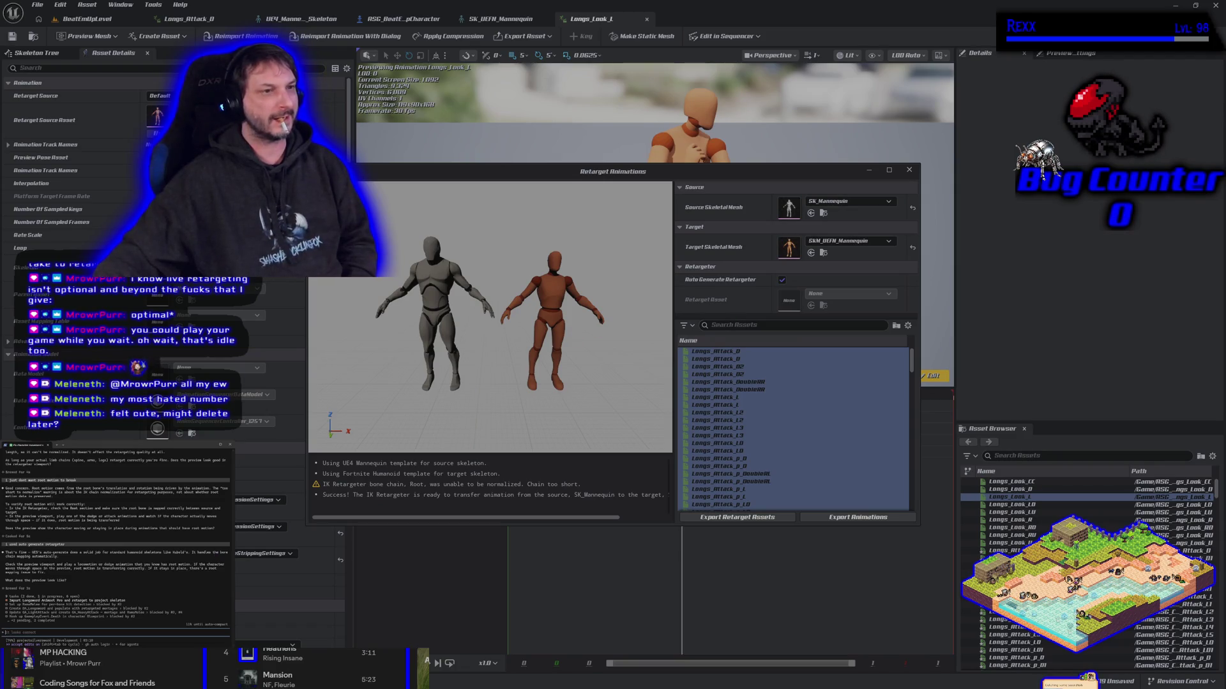
pyautogui.press('Escape')
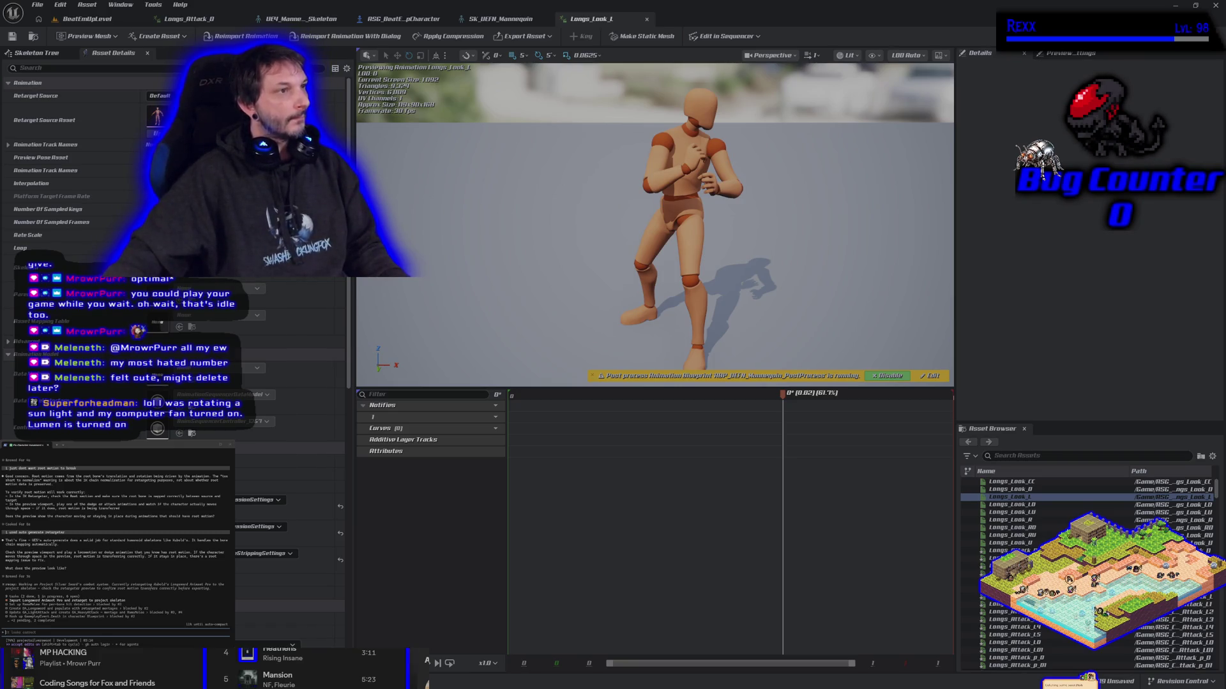
# - Narrow the terminal window slightly while Longs_Look_1 keeps previewing on the mannequin
pyautogui.moveTo(235, 448); pyautogui.dragTo(232, 448)
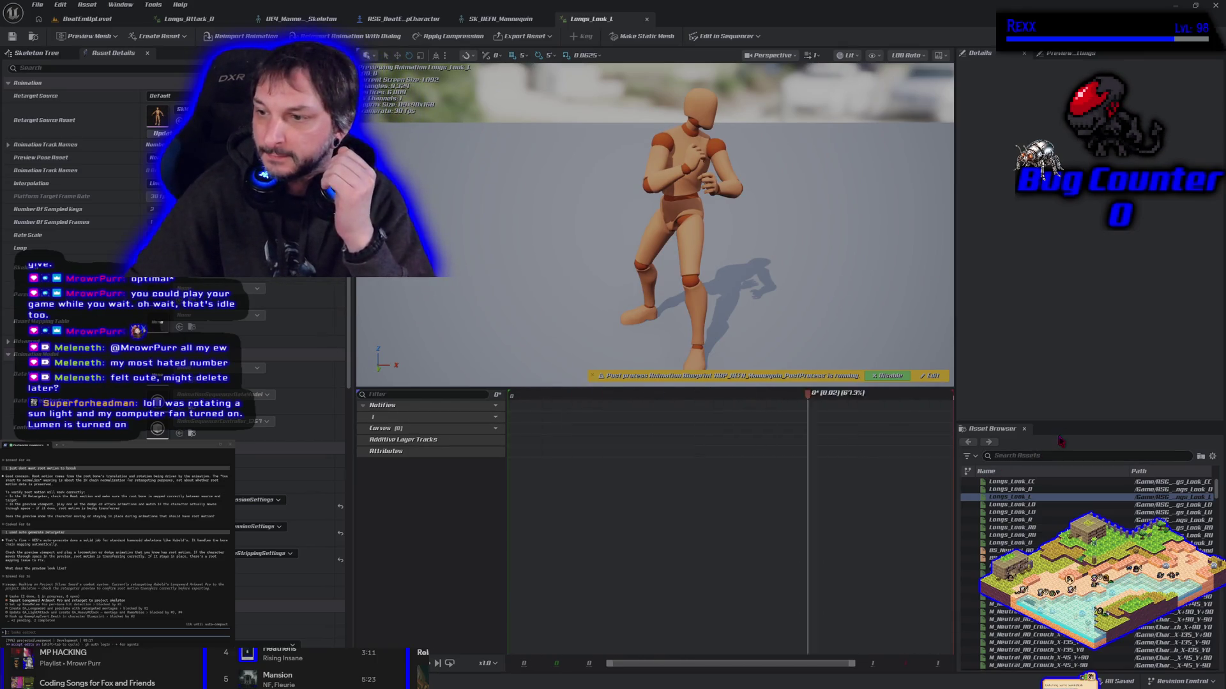
# - Search the asset list to show the project's InPlace animations
pyautogui.click(1017, 455)
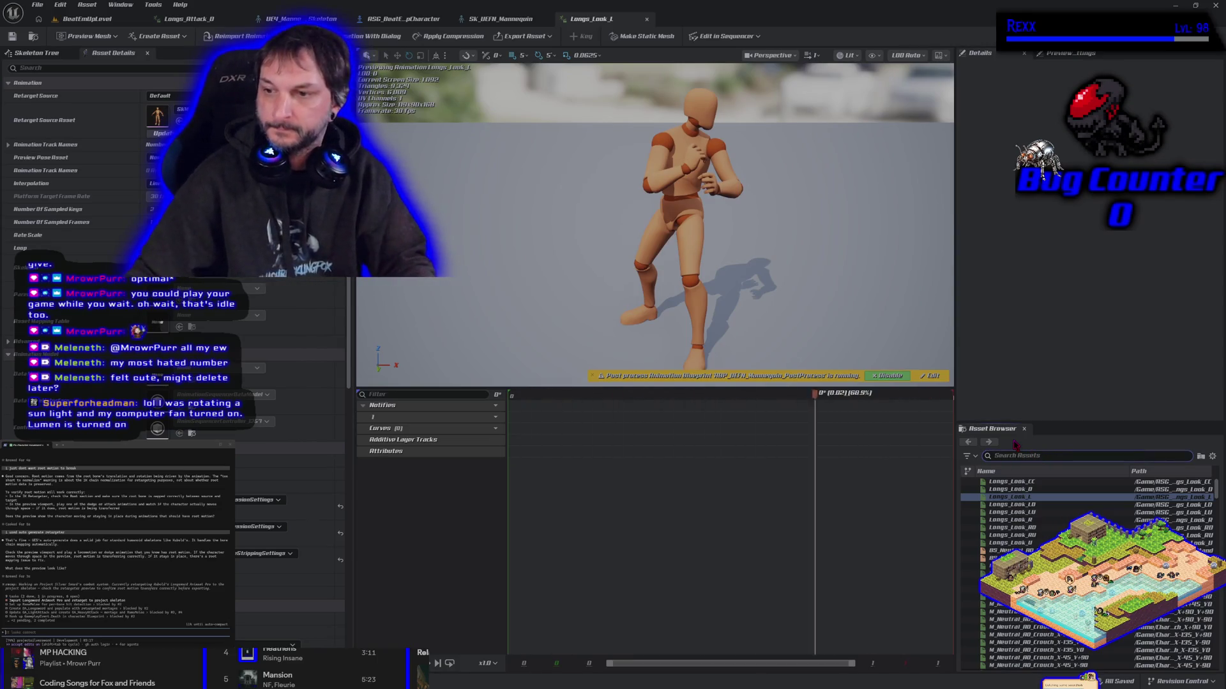
pyautogui.write('lnPlace')
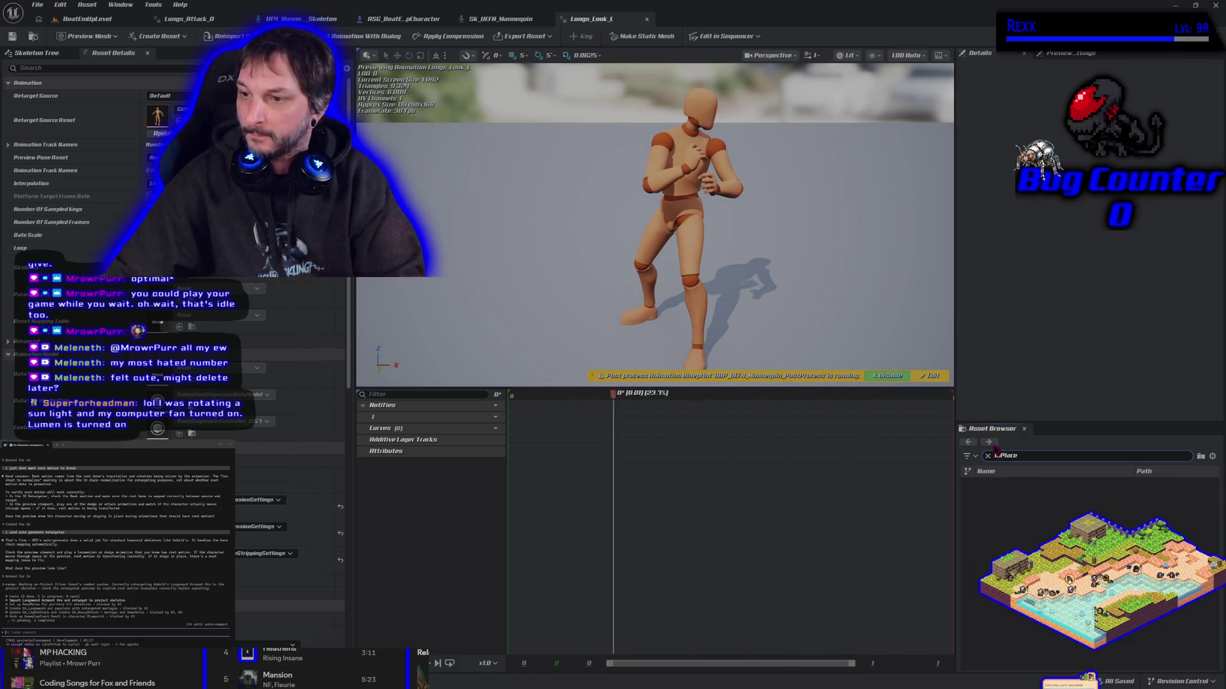
pyautogui.click(987, 456)
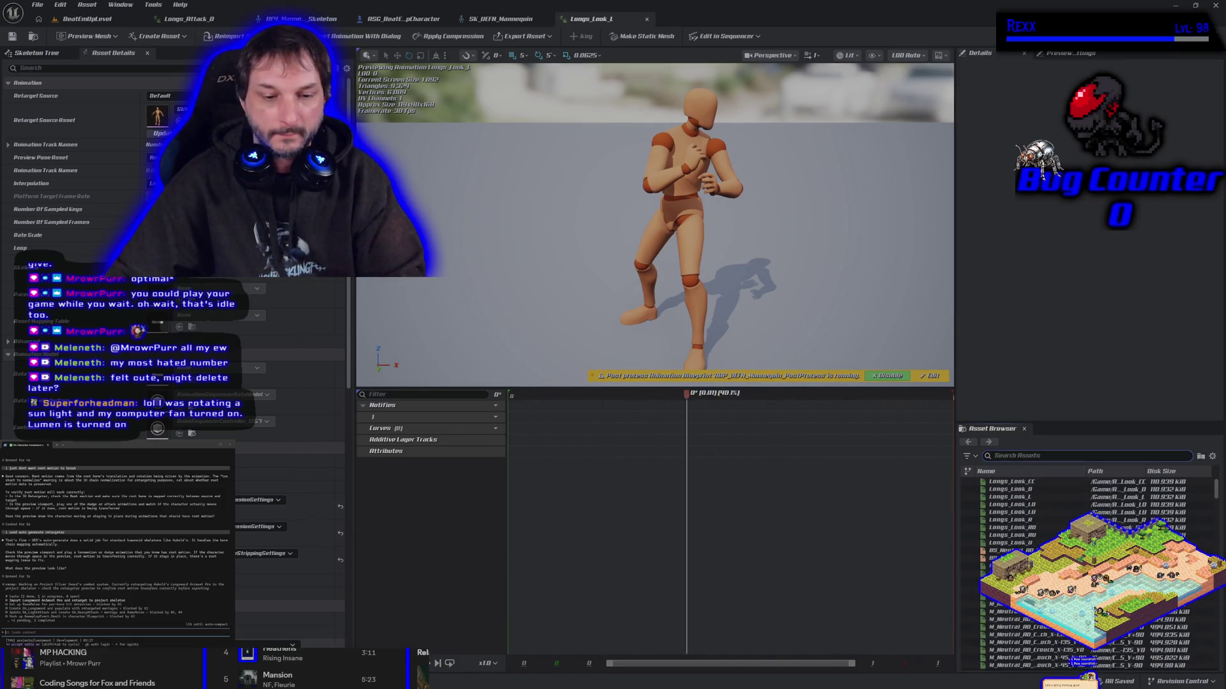
pyautogui.hotkey('ctrl', 'space')
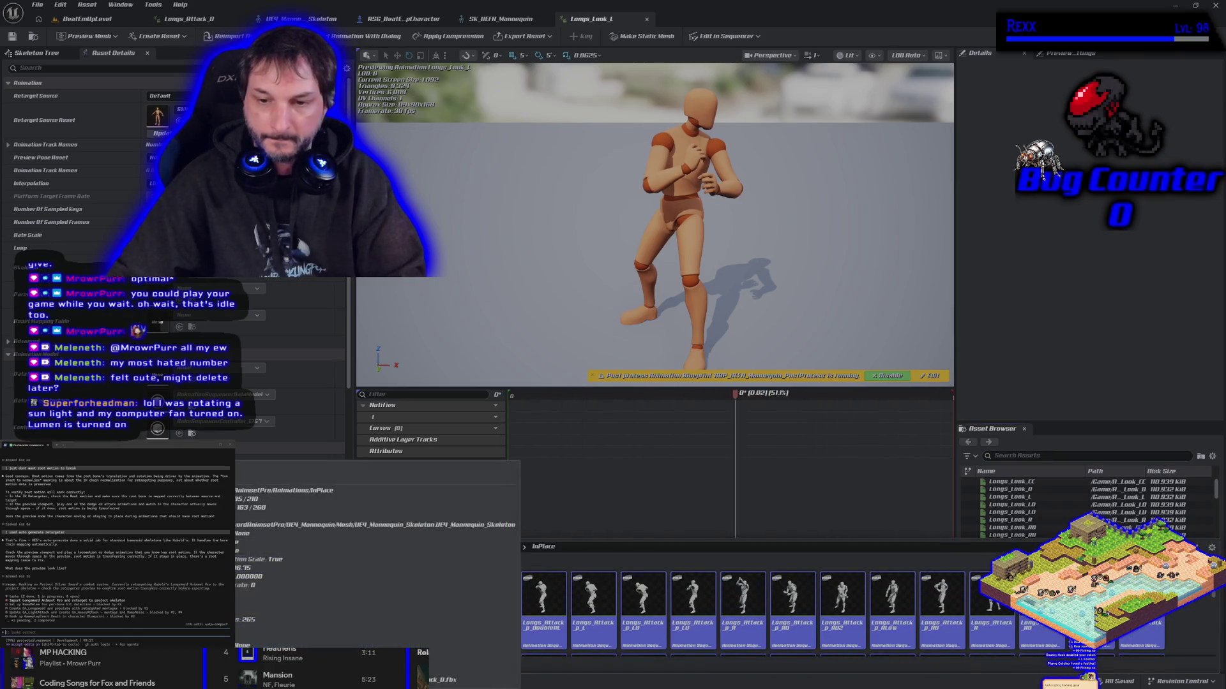
# - Start Retarget Animations on an InPlace animation with target mesh SKM_UEFN_Mannequin
pyautogui.rightClick(166, 603)
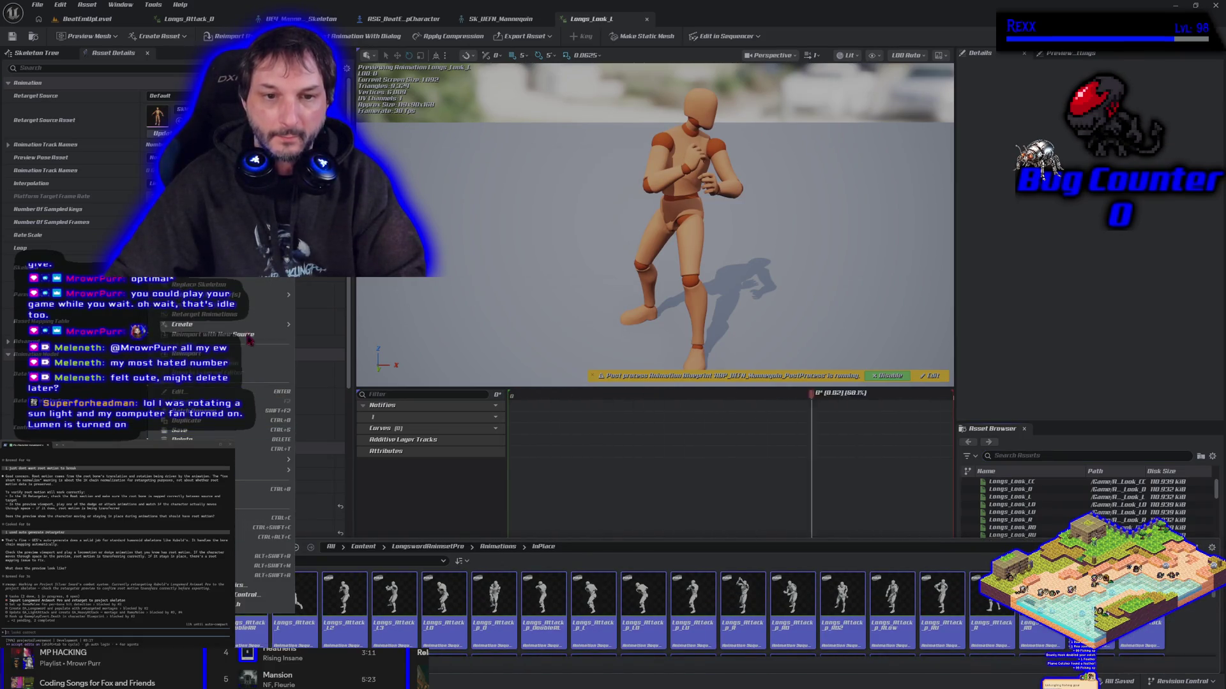
pyautogui.click(237, 316)
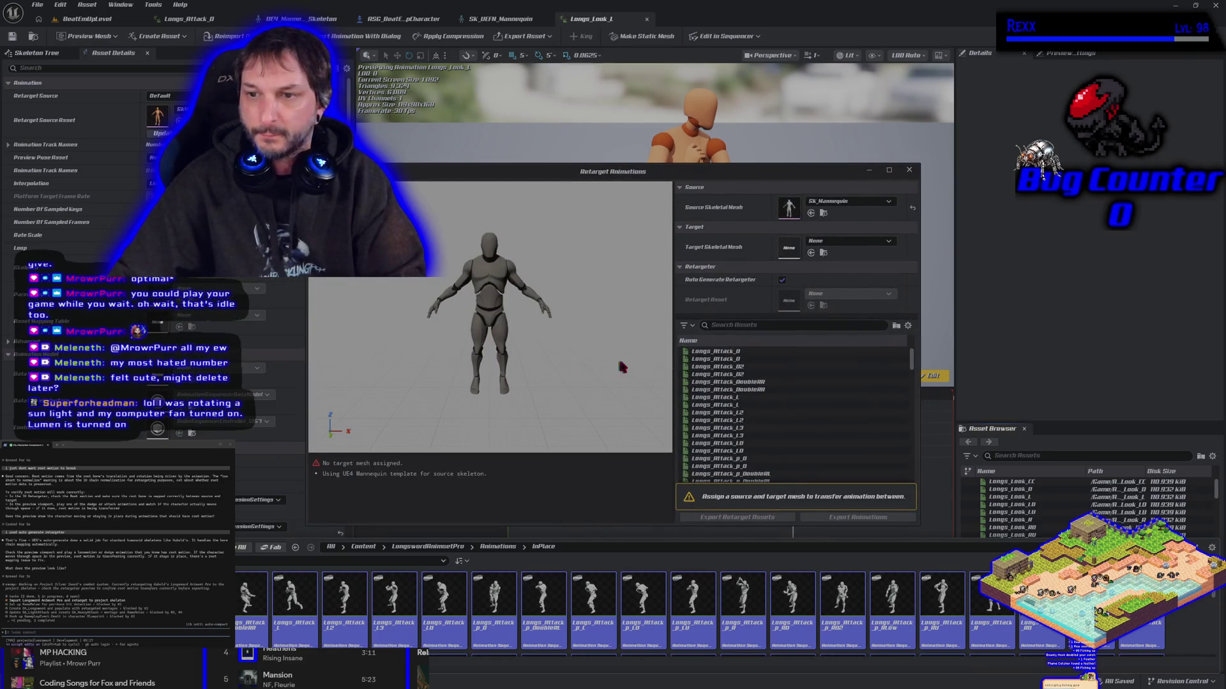
pyautogui.click(814, 241)
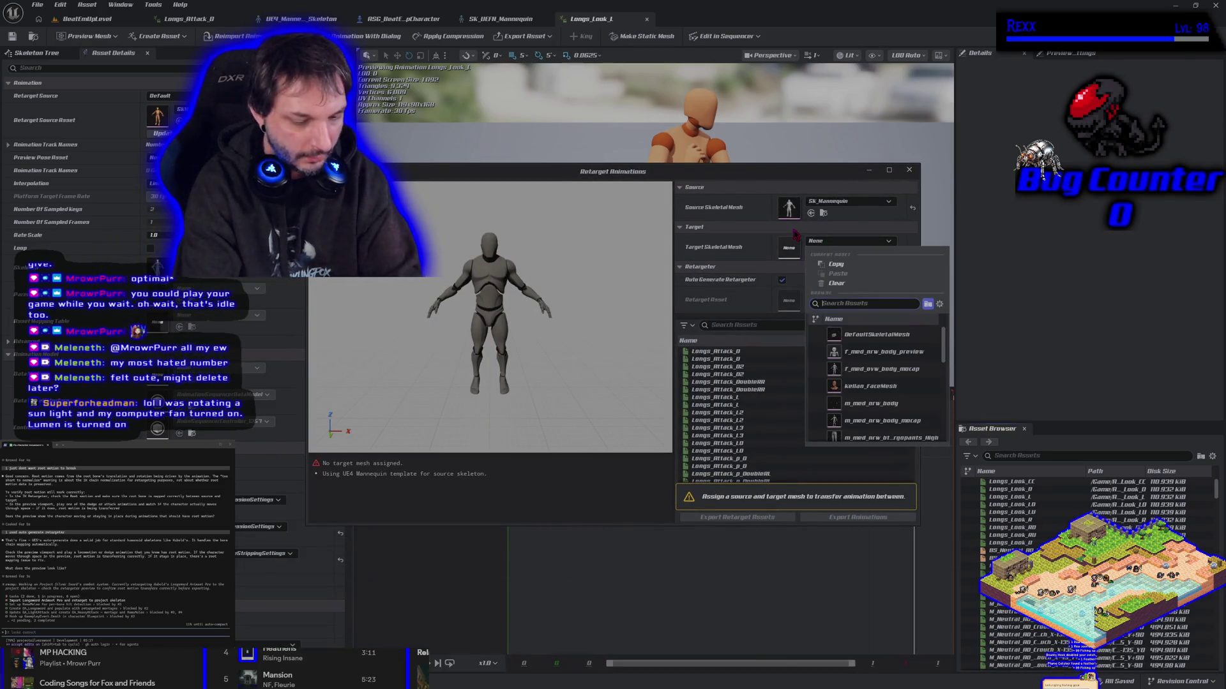
pyautogui.write('uefn')
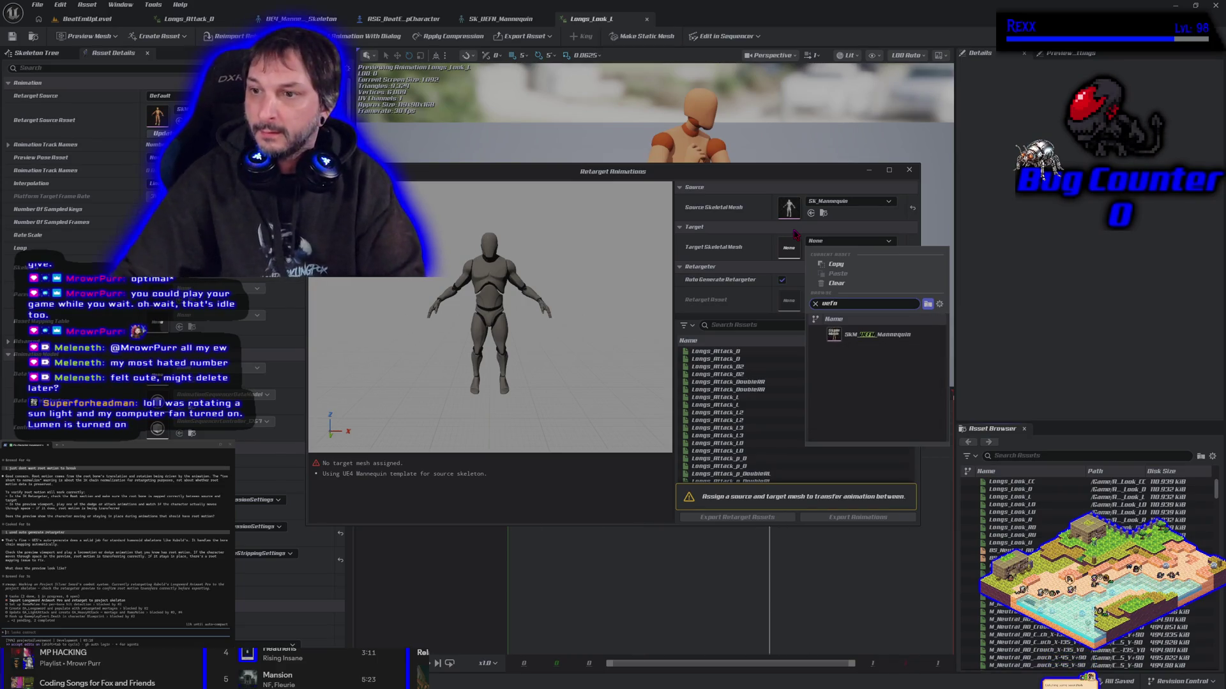
pyautogui.click(892, 334)
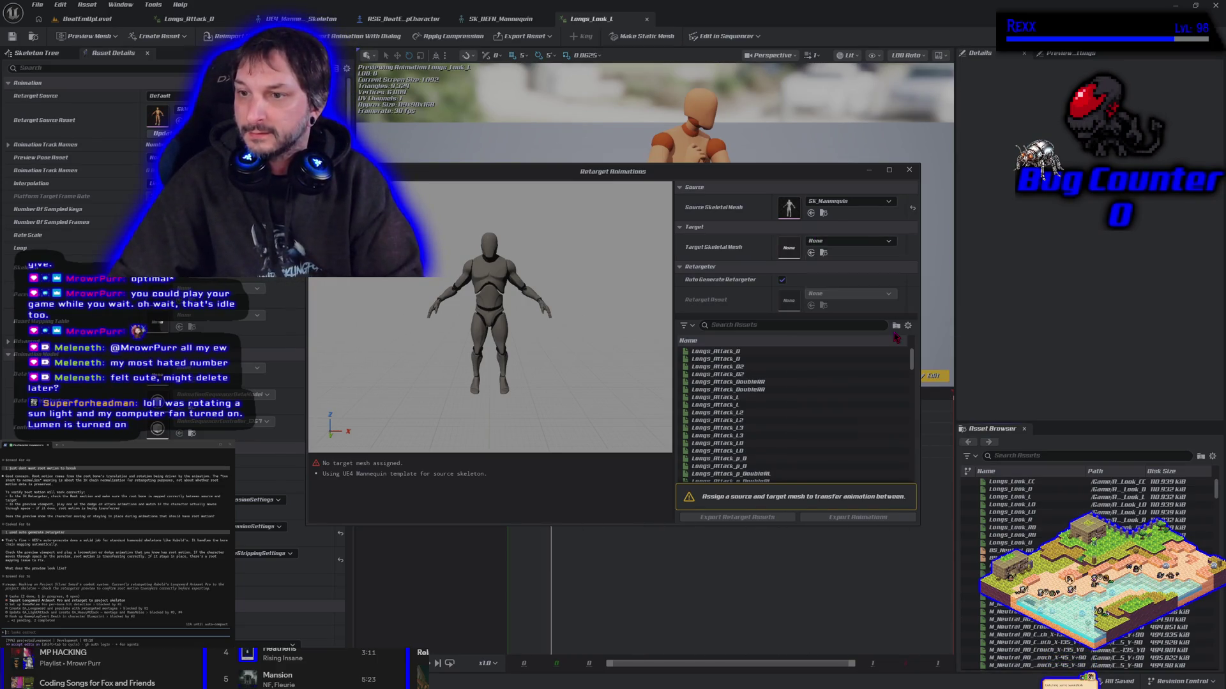
# - Browse the available IK retargeter assets, then keep Auto Generate Retargeter enabled
pyautogui.click(782, 281)
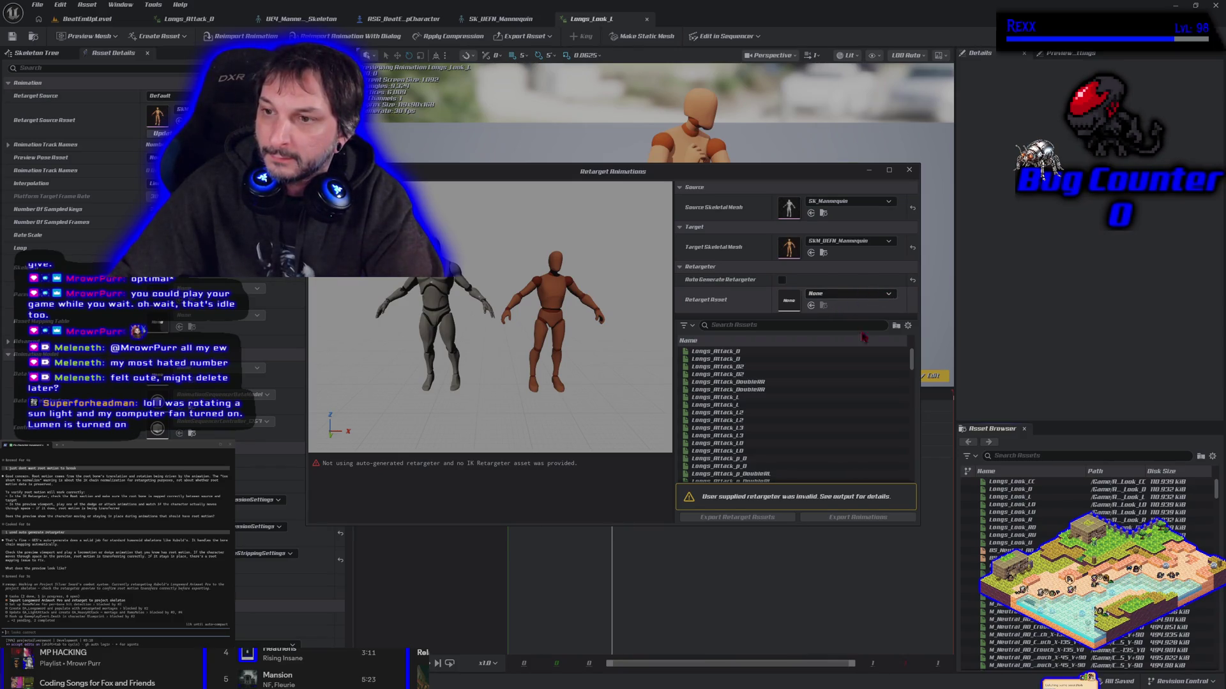
pyautogui.click(885, 293)
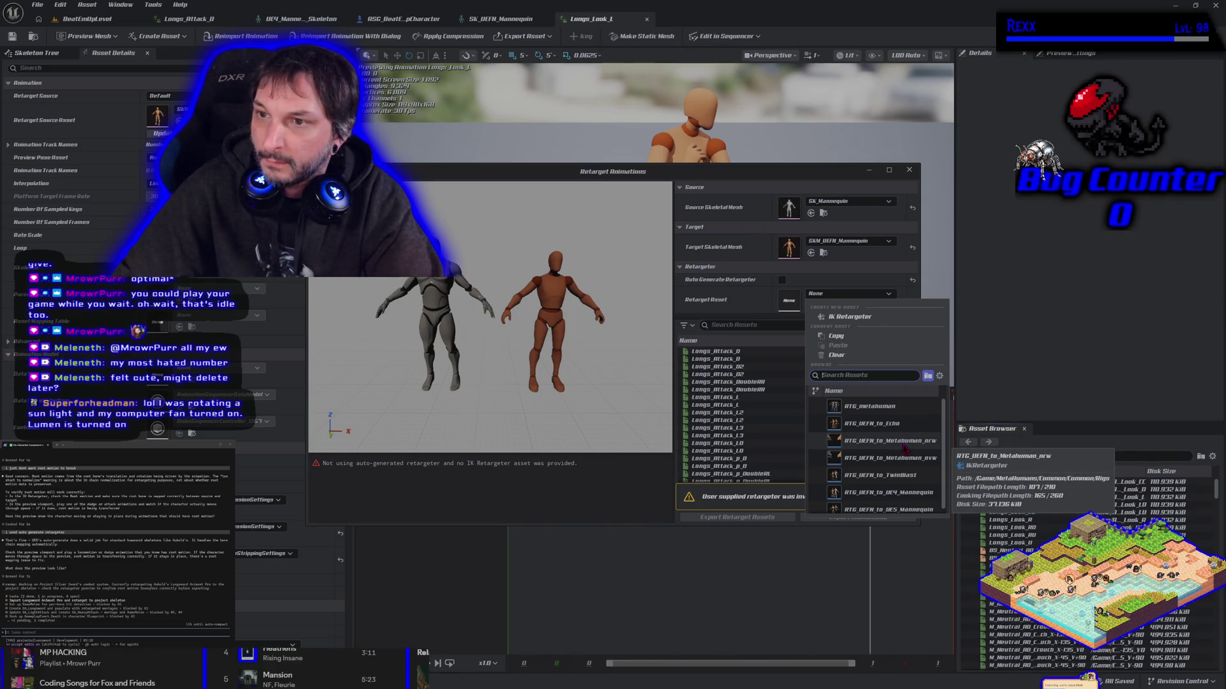
pyautogui.scroll(-1, 905, 466)
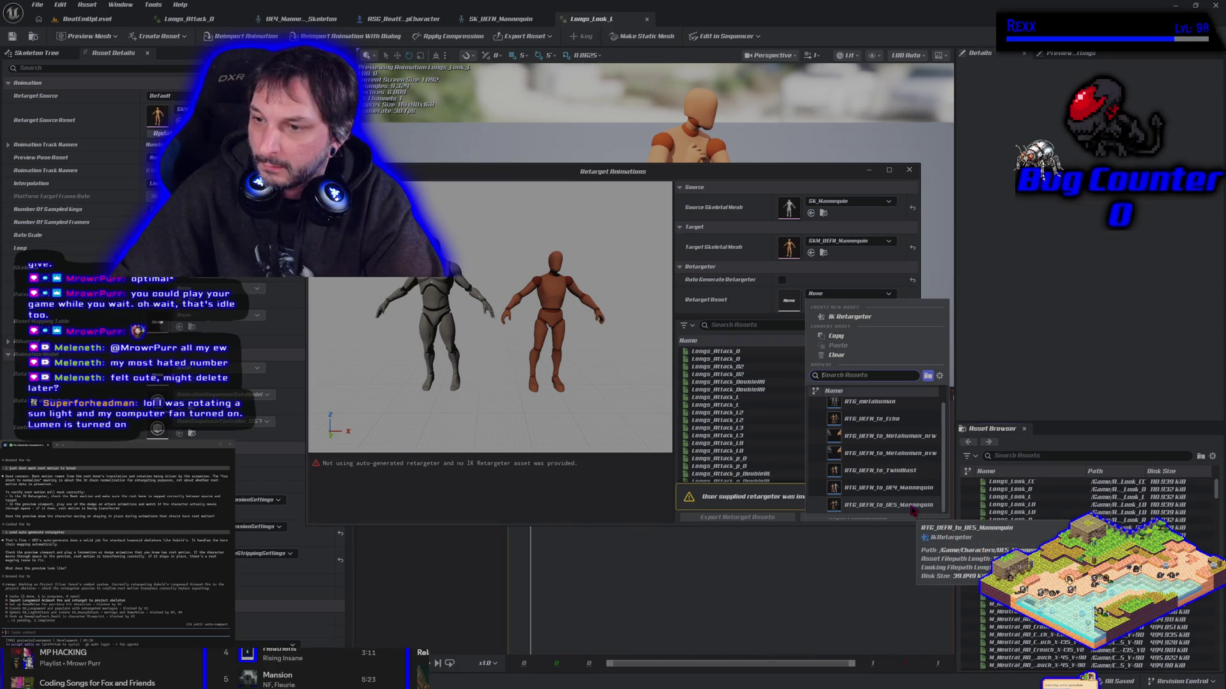
pyautogui.scroll(1, 906, 472)
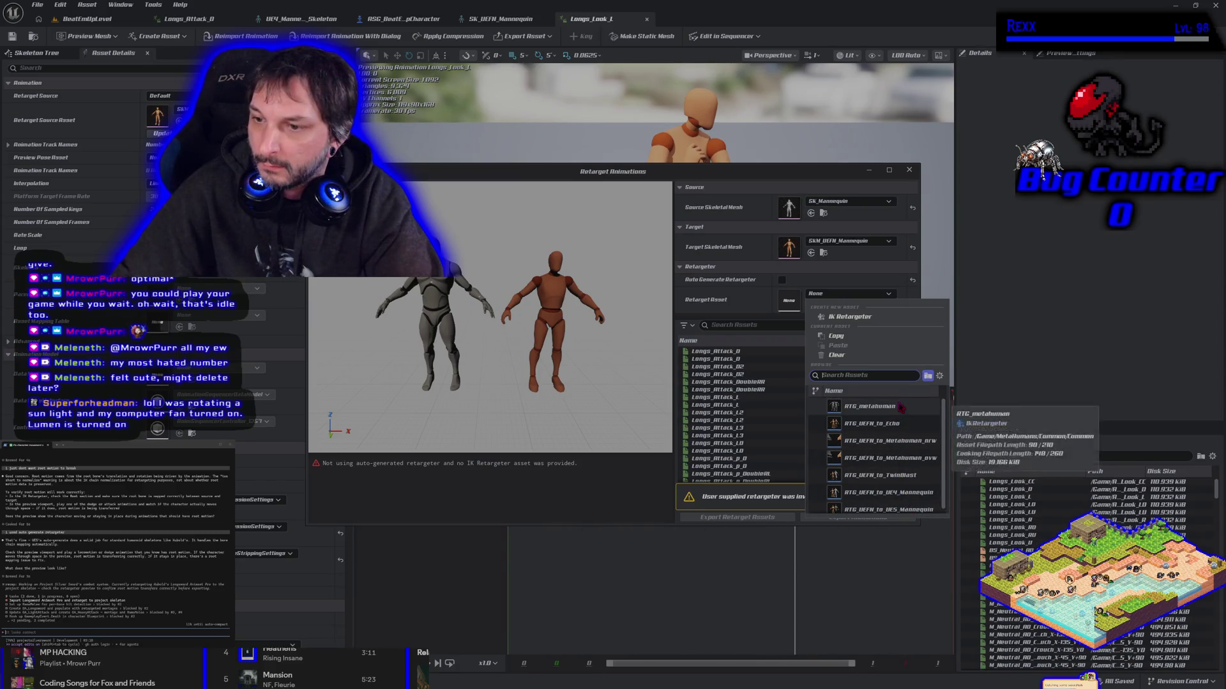
pyautogui.scroll(-1, 909, 473)
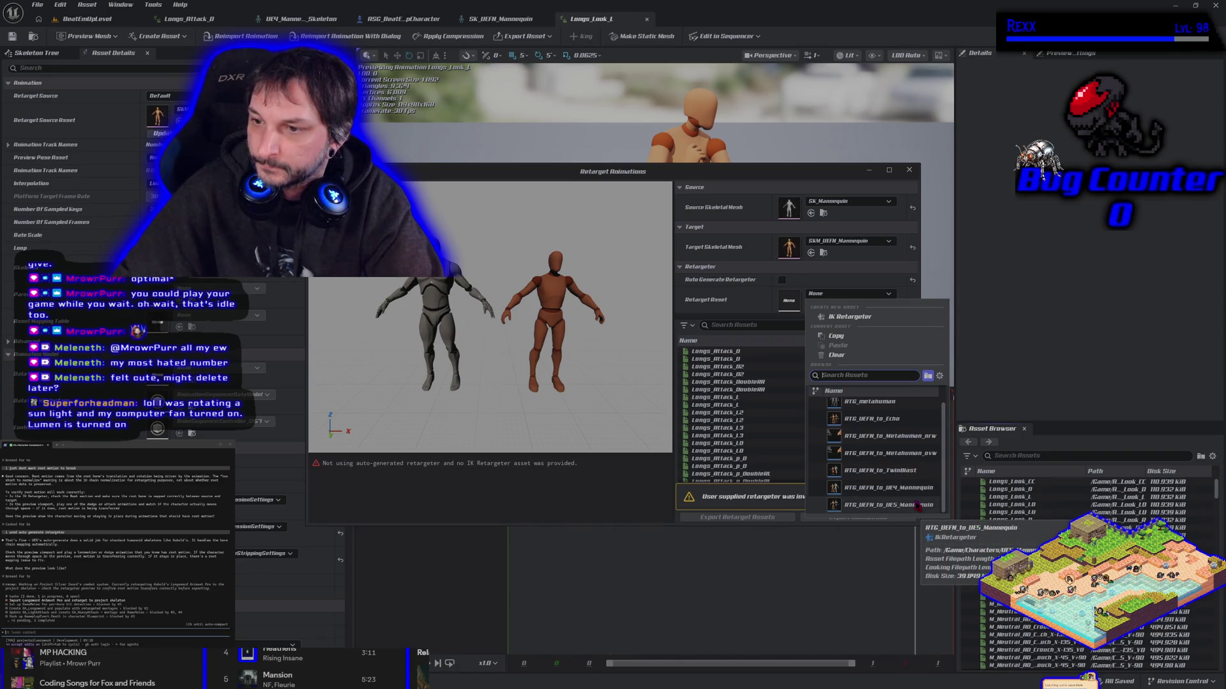
pyautogui.scroll(1, 917, 507)
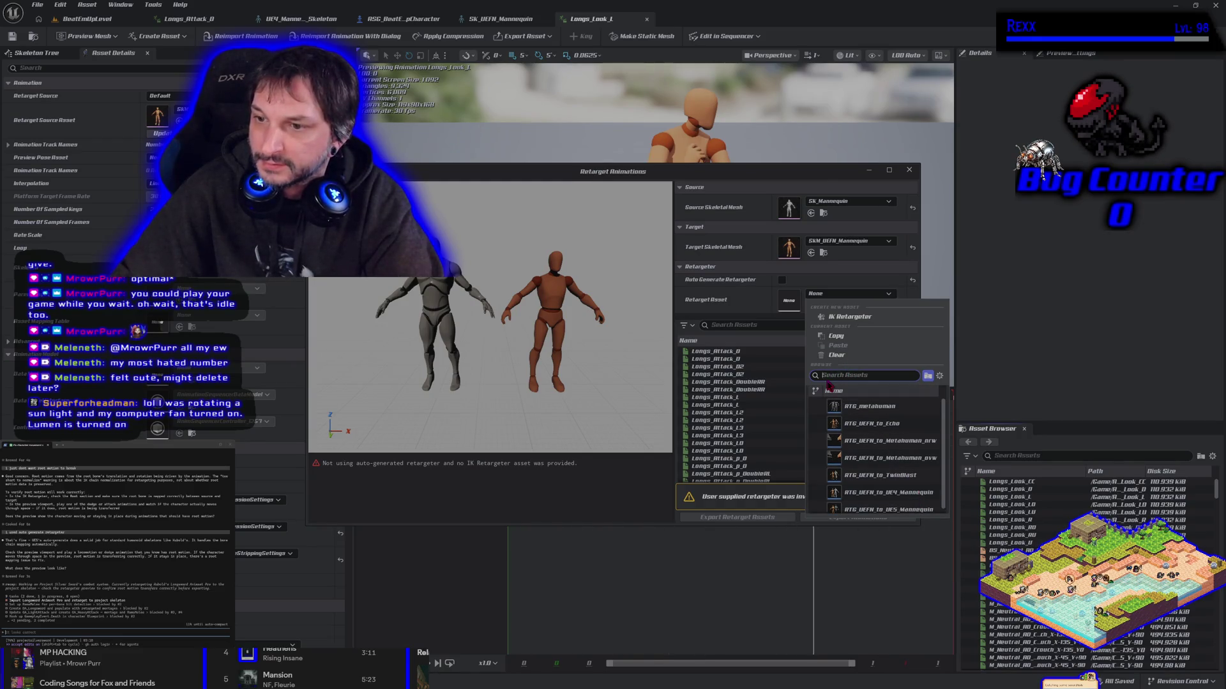
pyautogui.scroll(-1, 863, 455)
pyautogui.scroll(1, 863, 455)
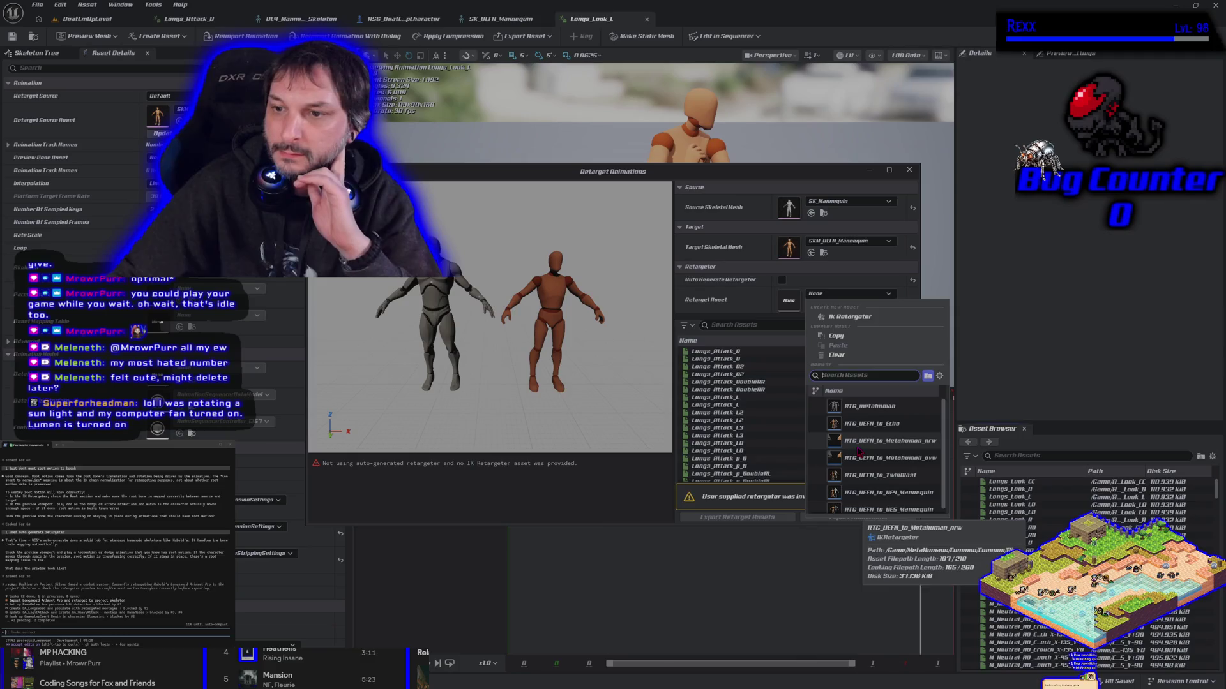
pyautogui.click(781, 288)
pyautogui.click(781, 281)
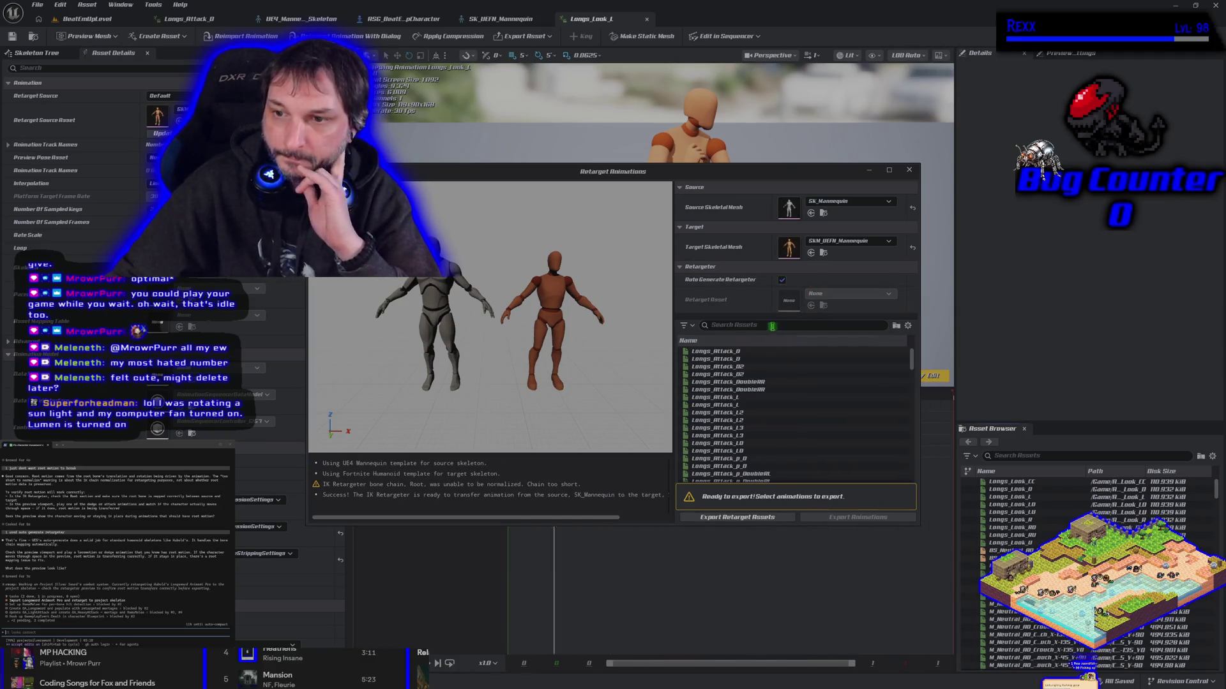
# - Filter the retarget list to 'InPlace', select all matching animations, and export them
pyautogui.click(795, 324)
pyautogui.write('InPlace')
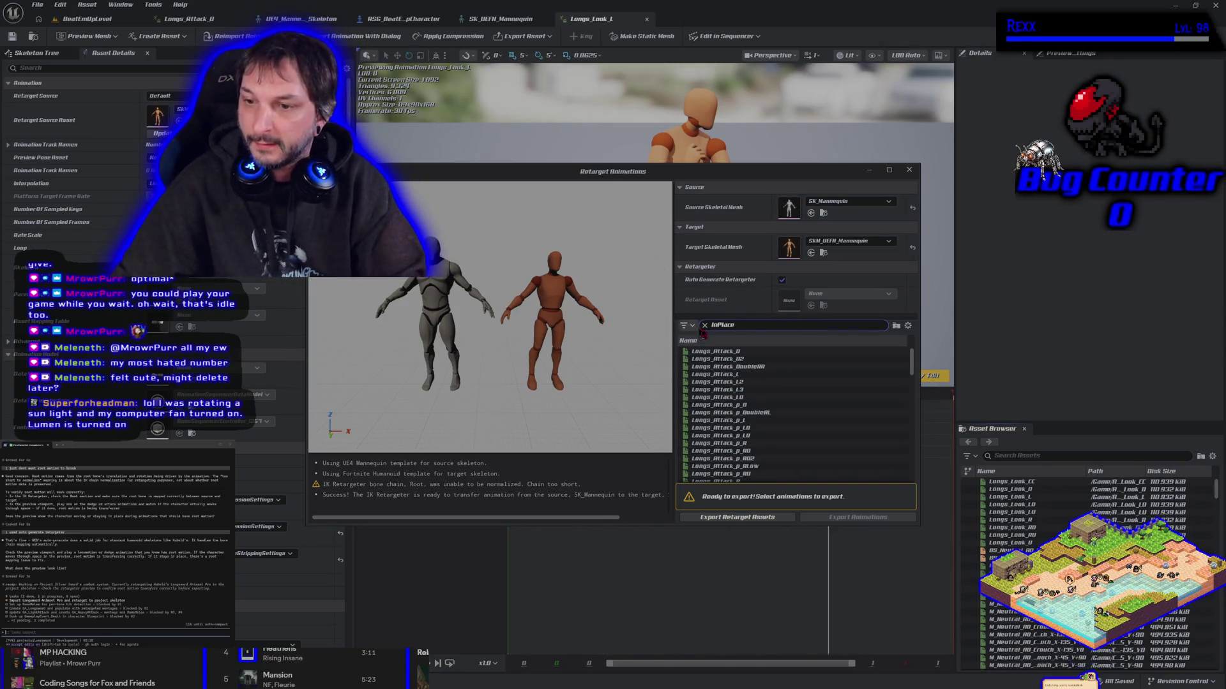
pyautogui.click(716, 353)
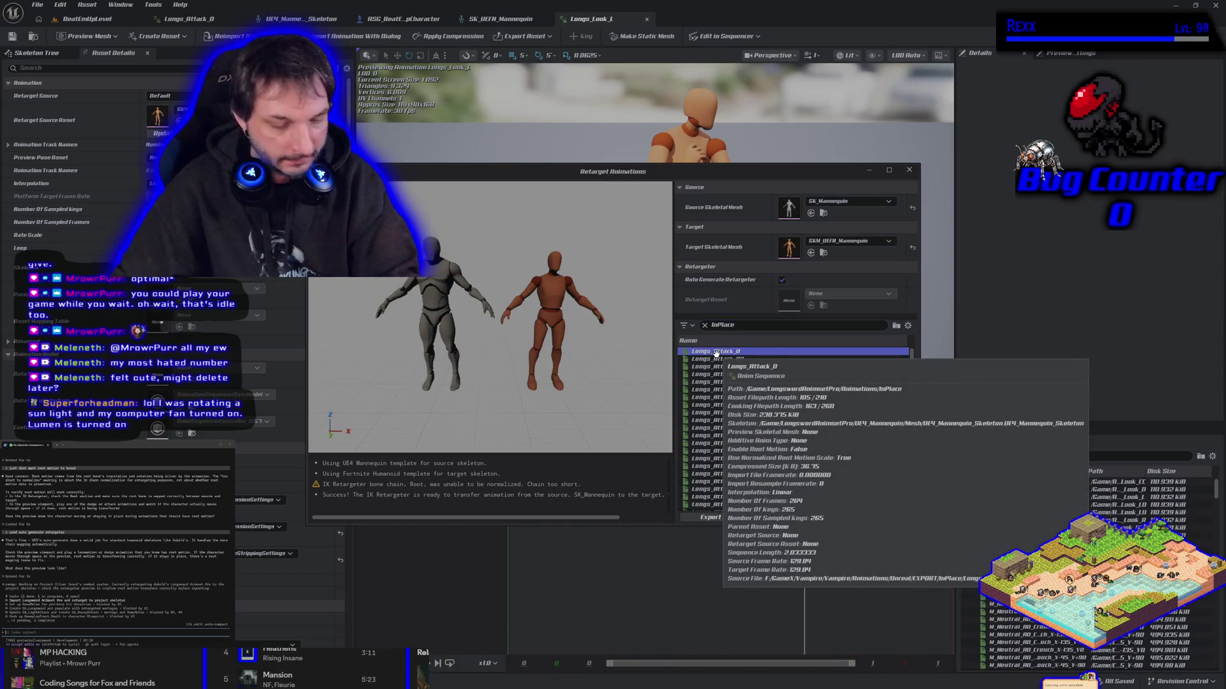
pyautogui.hotkey('ctrl', 'a')
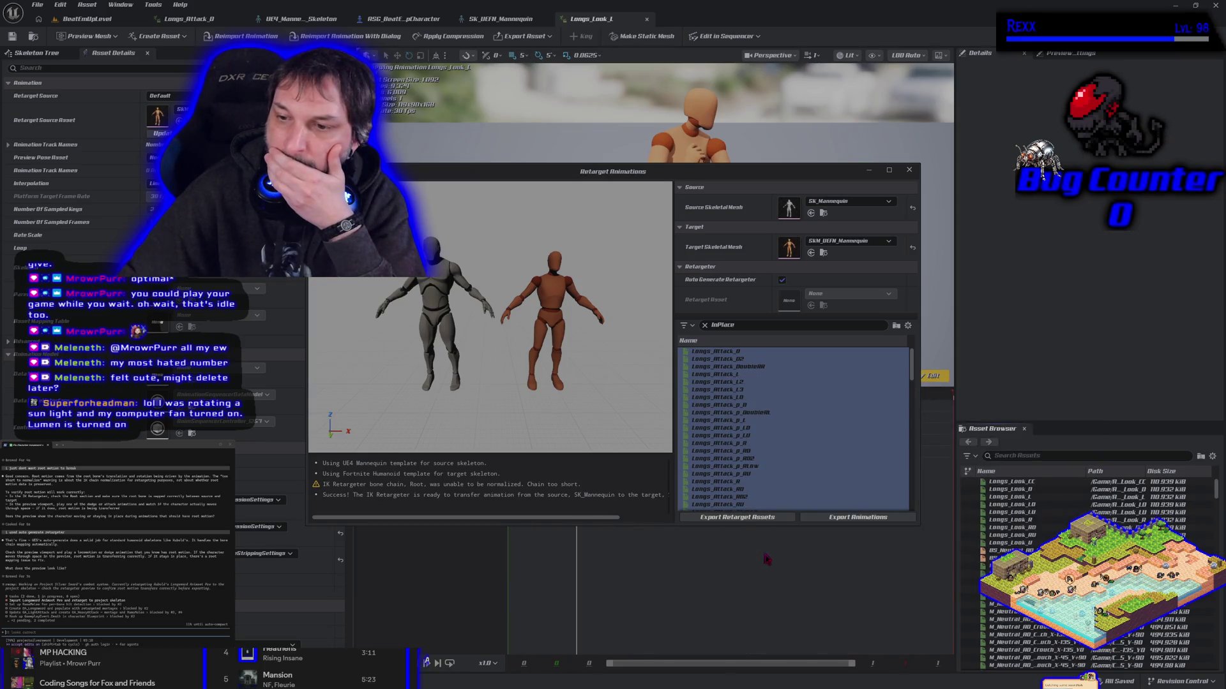
pyautogui.click(764, 459)
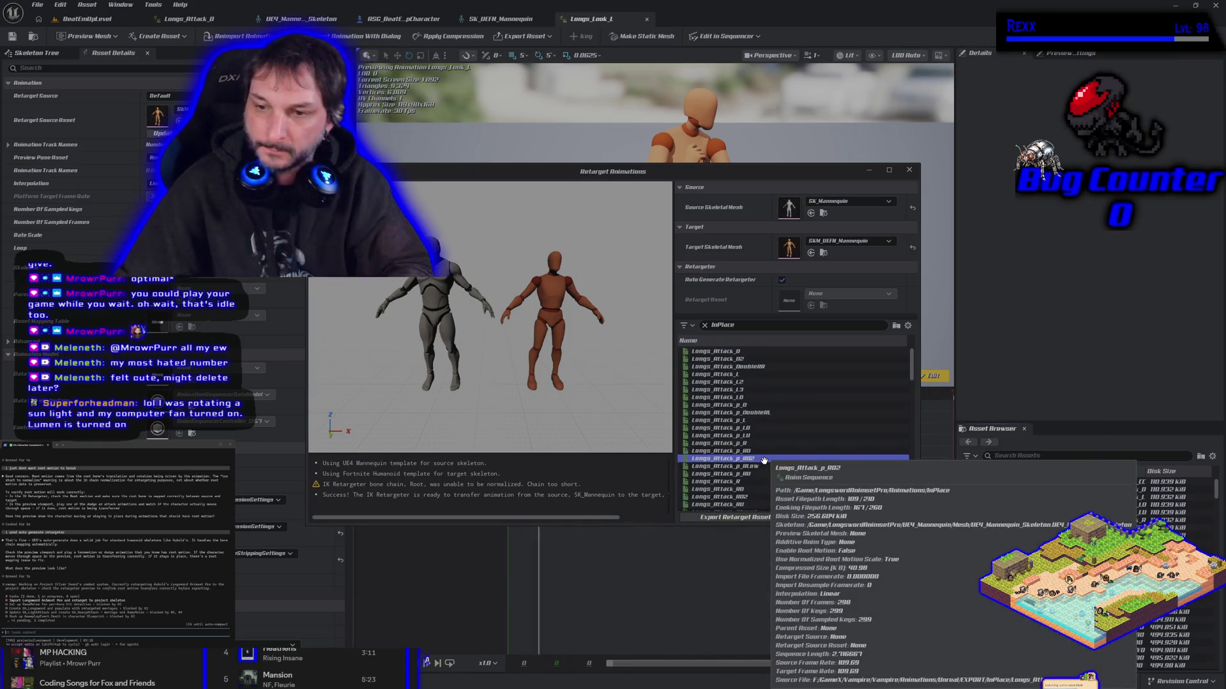
pyautogui.hotkey('ctrl', 'a')
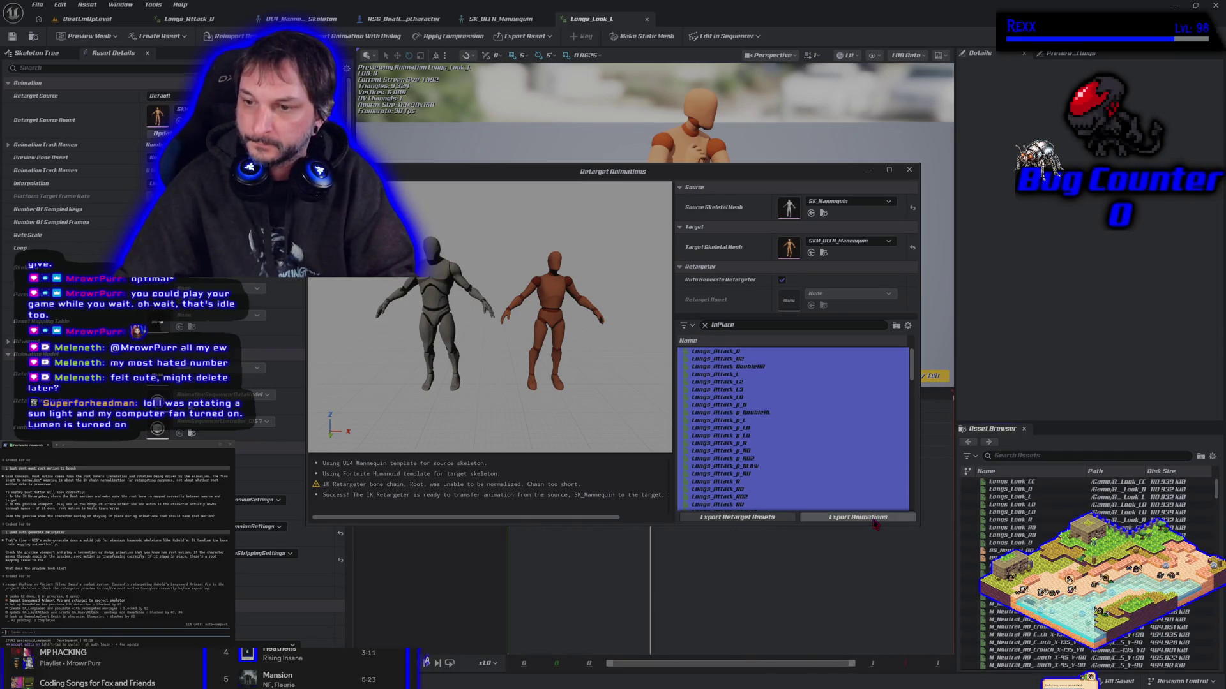
pyautogui.click(874, 518)
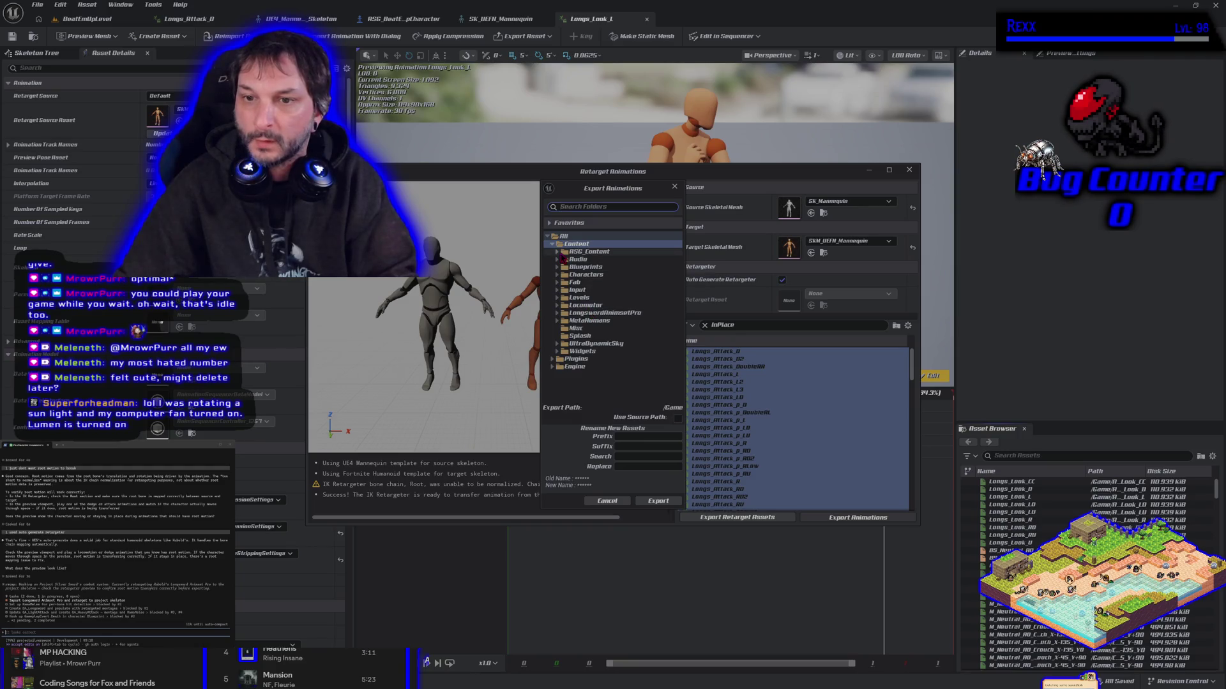
# - Set the export destination to RSG_Content > Animations > Longsword > InPlace
pyautogui.click(558, 253)
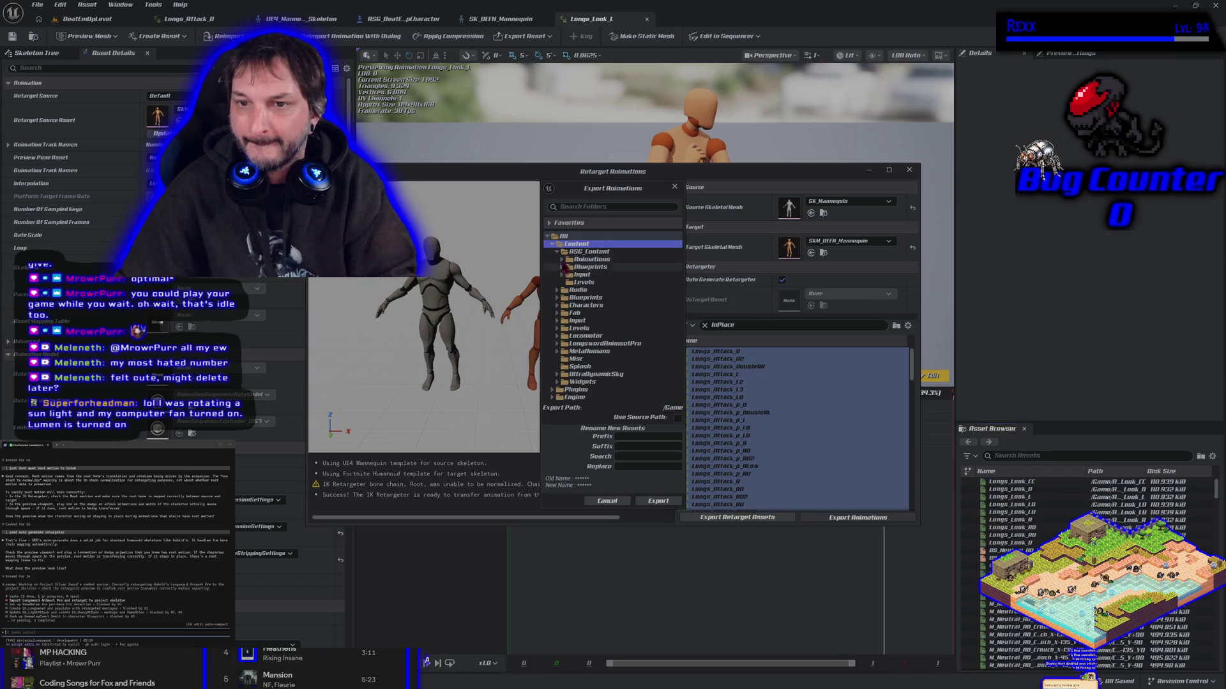
pyautogui.click(562, 259)
pyautogui.click(567, 268)
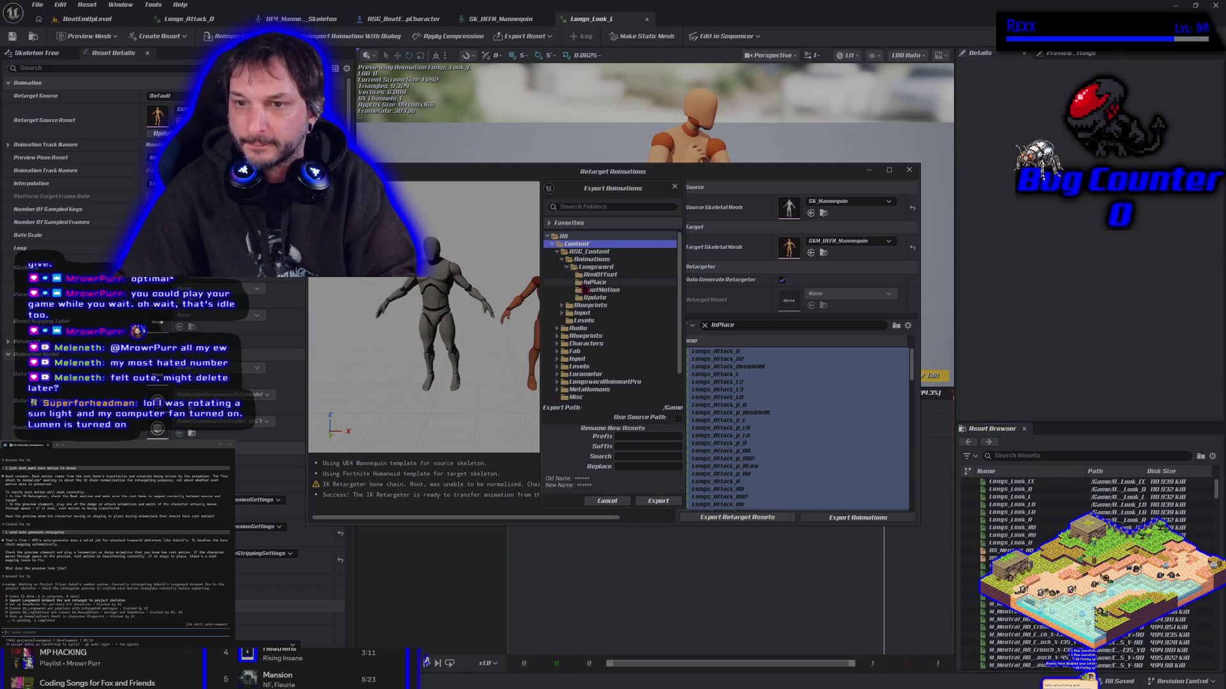
pyautogui.click(594, 282)
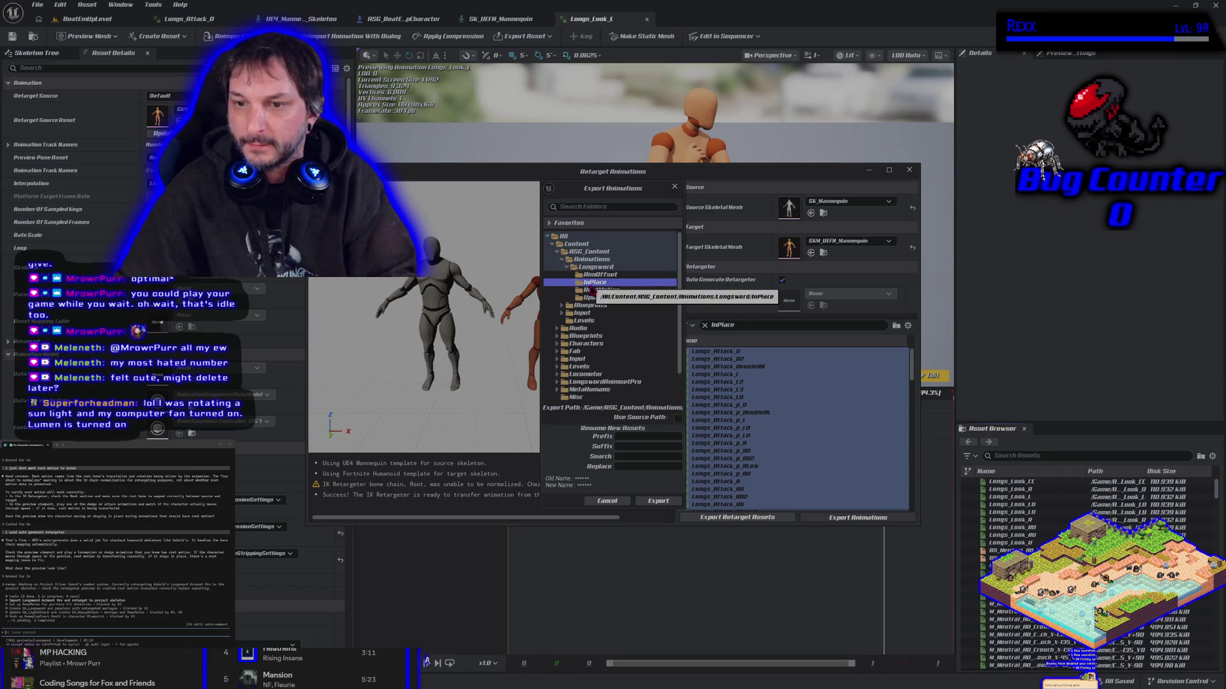
pyautogui.click(658, 501)
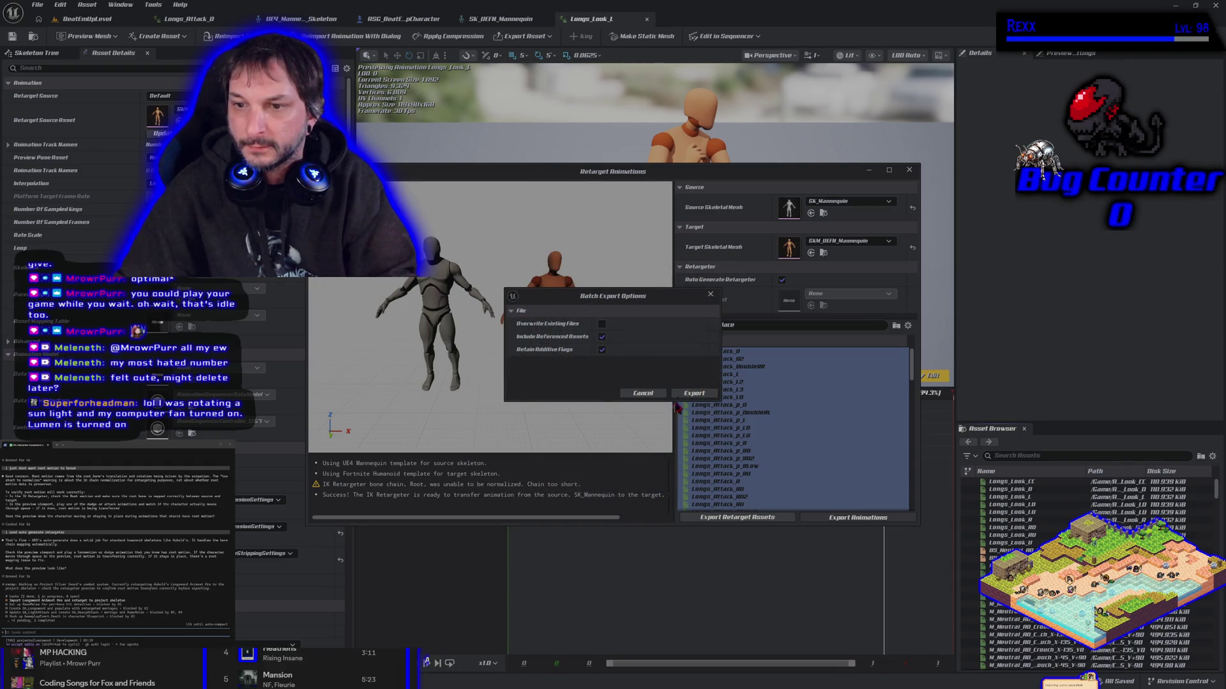
# - Confirm the batch export options to export the retargeted InPlace animations
pyautogui.click(692, 393)
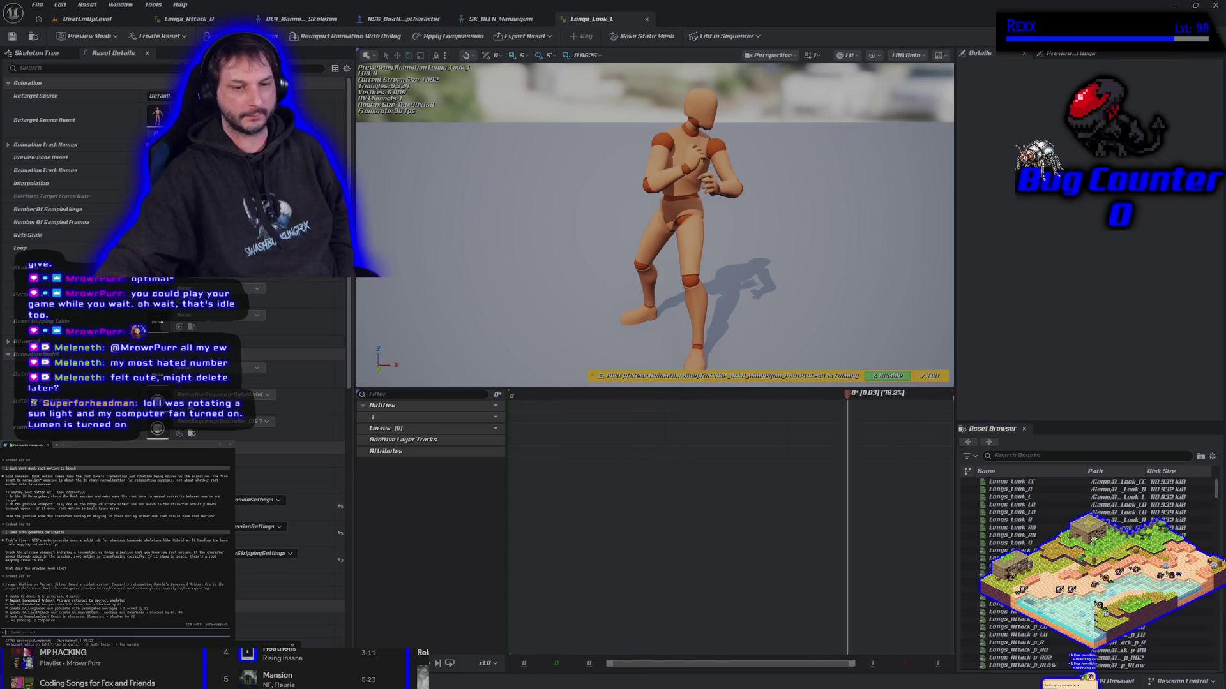
# - Preview Longs_Attack_D, LS_SprintBash, LS_AttackThrustStop, LongsLP_RunRight and Longs_WalkRight135 on the mannequin
pyautogui.hotkey('ctrl', 'space')
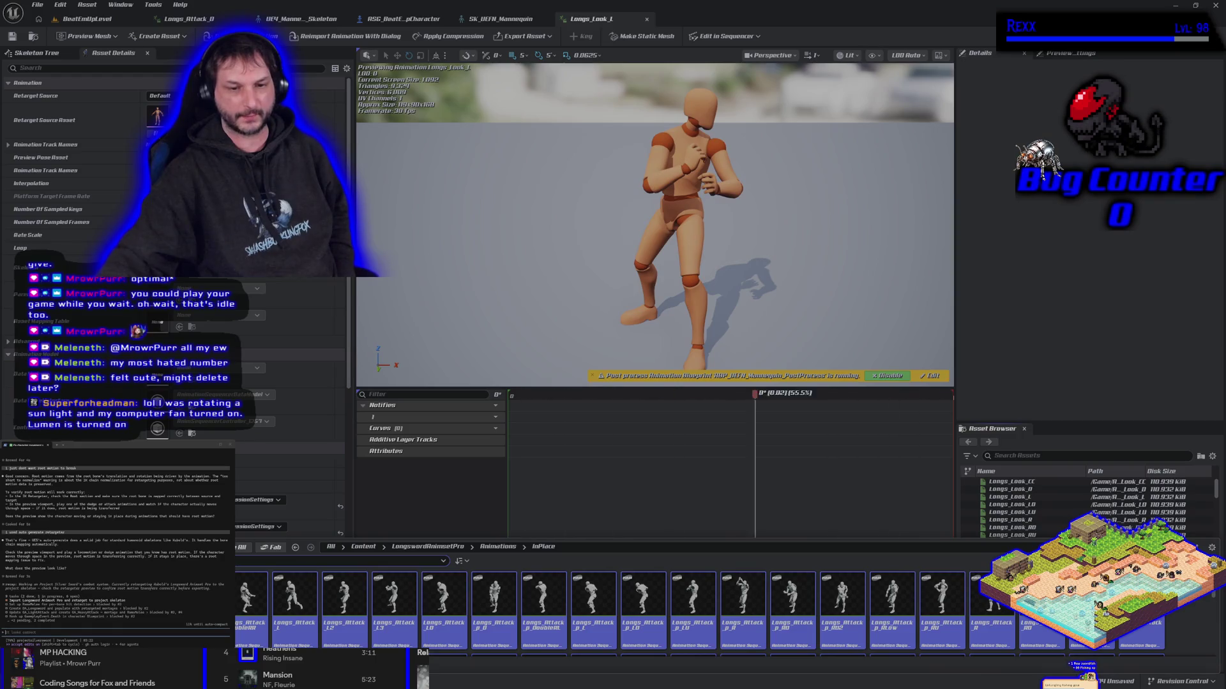
pyautogui.hotkey('ctrl', 'space')
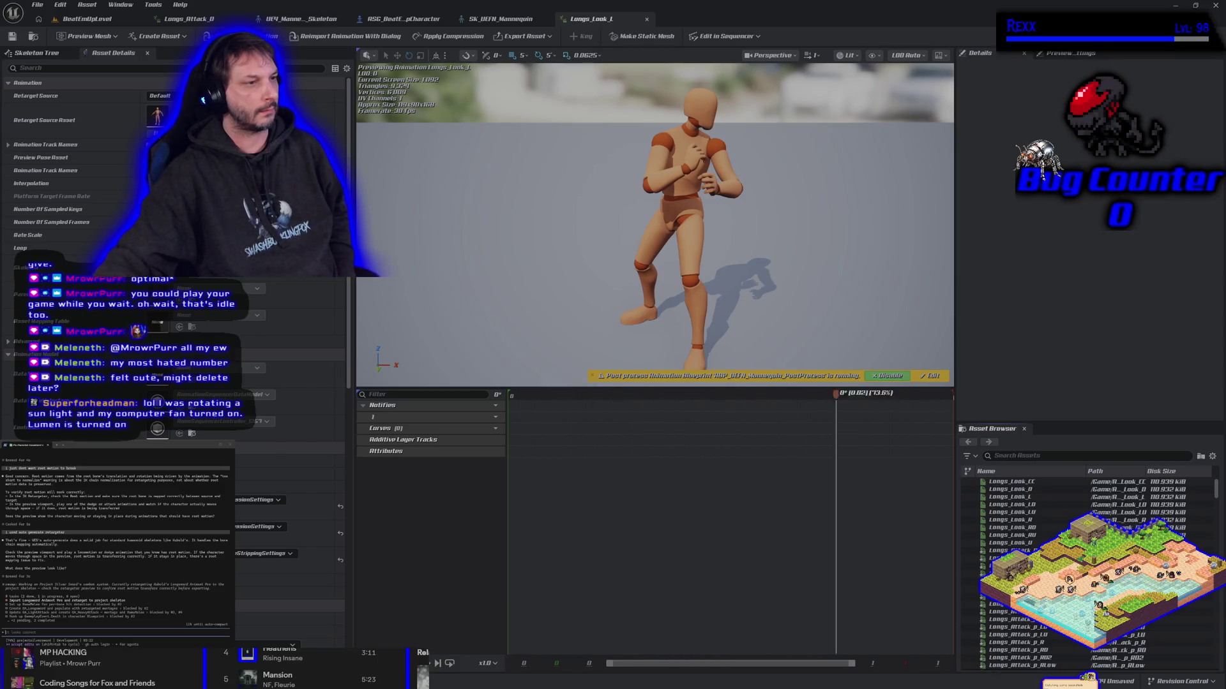
pyautogui.click(1009, 551)
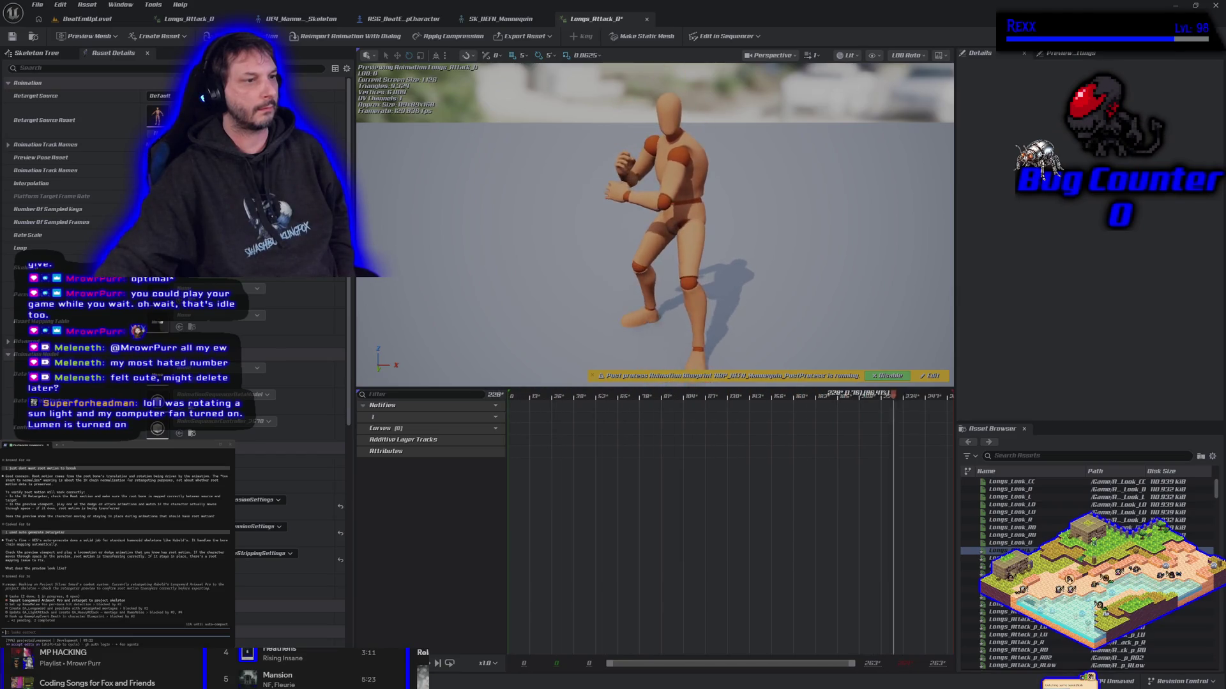
pyautogui.scroll(-1, 172, 160)
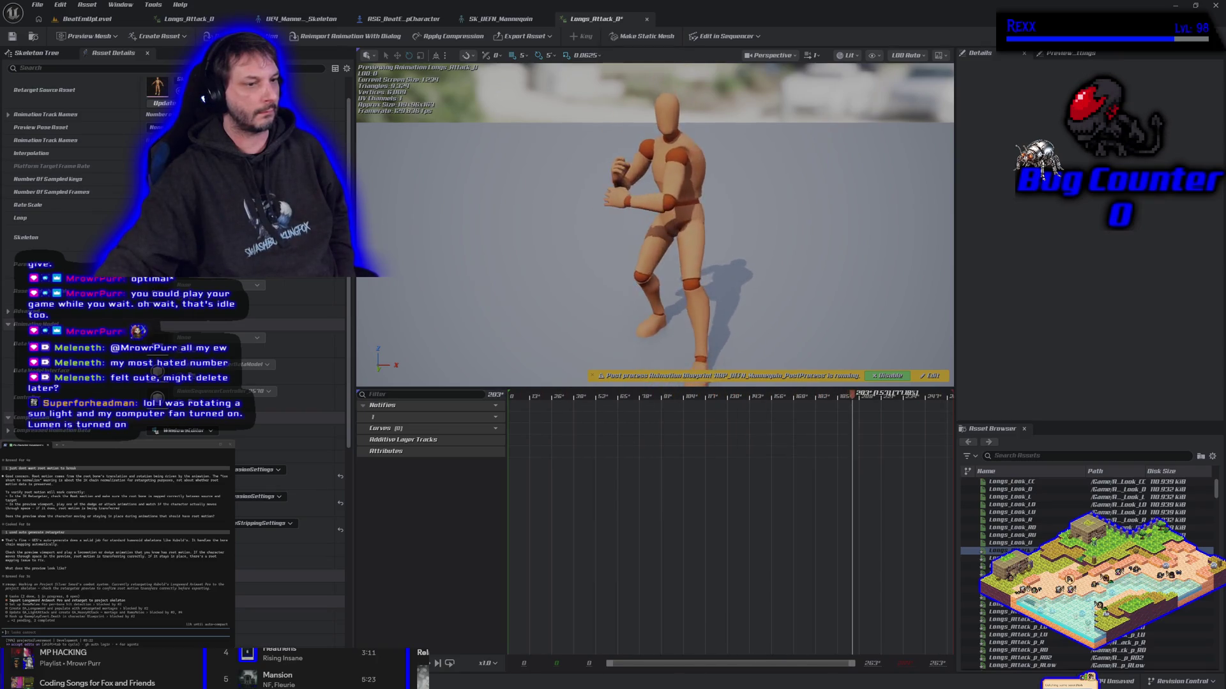
pyautogui.click(1021, 667)
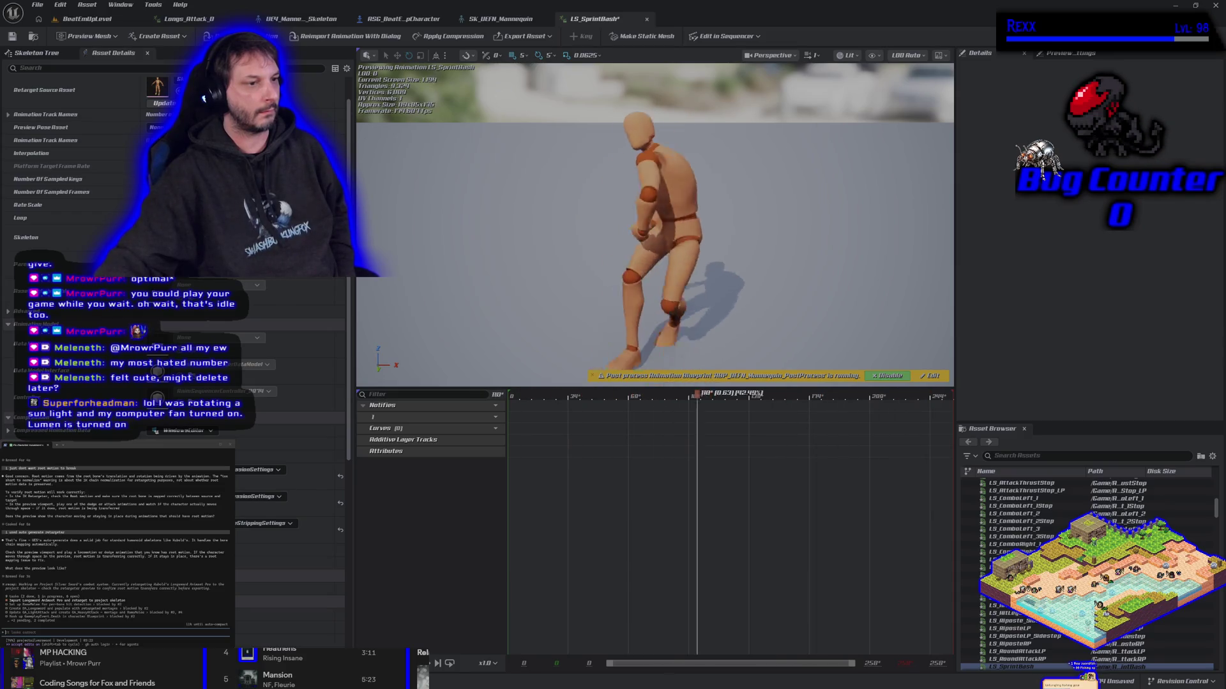
pyautogui.doubleClick(1020, 483)
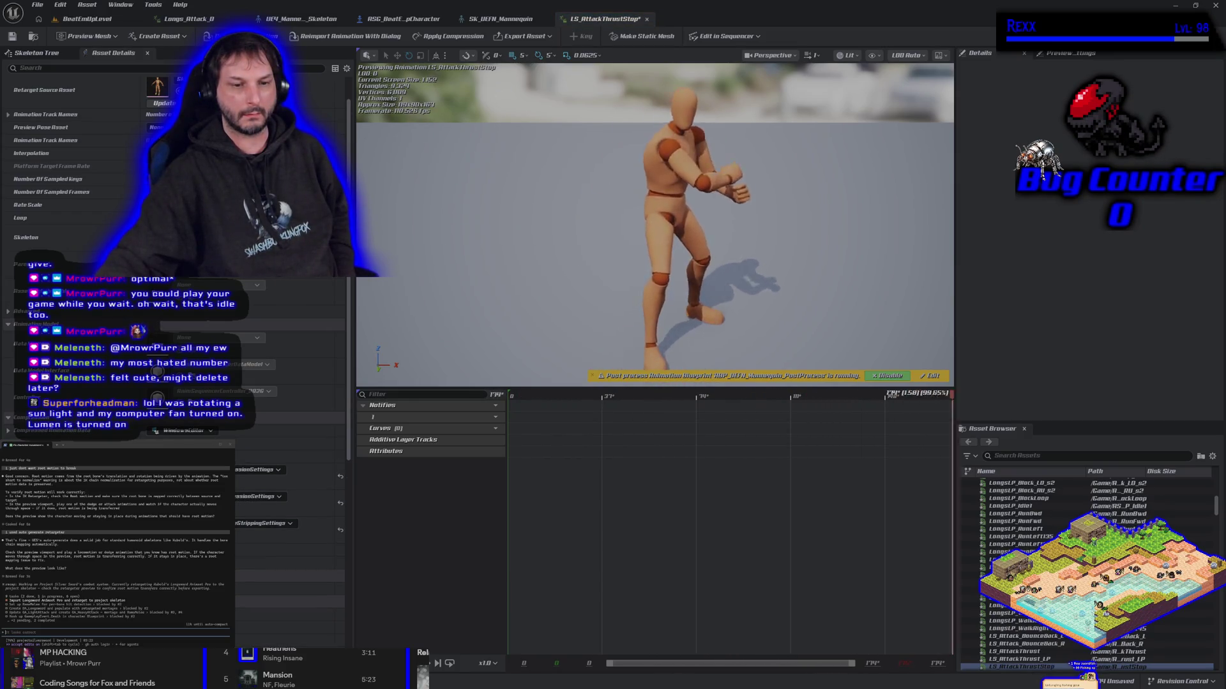
pyautogui.doubleClick(1015, 552)
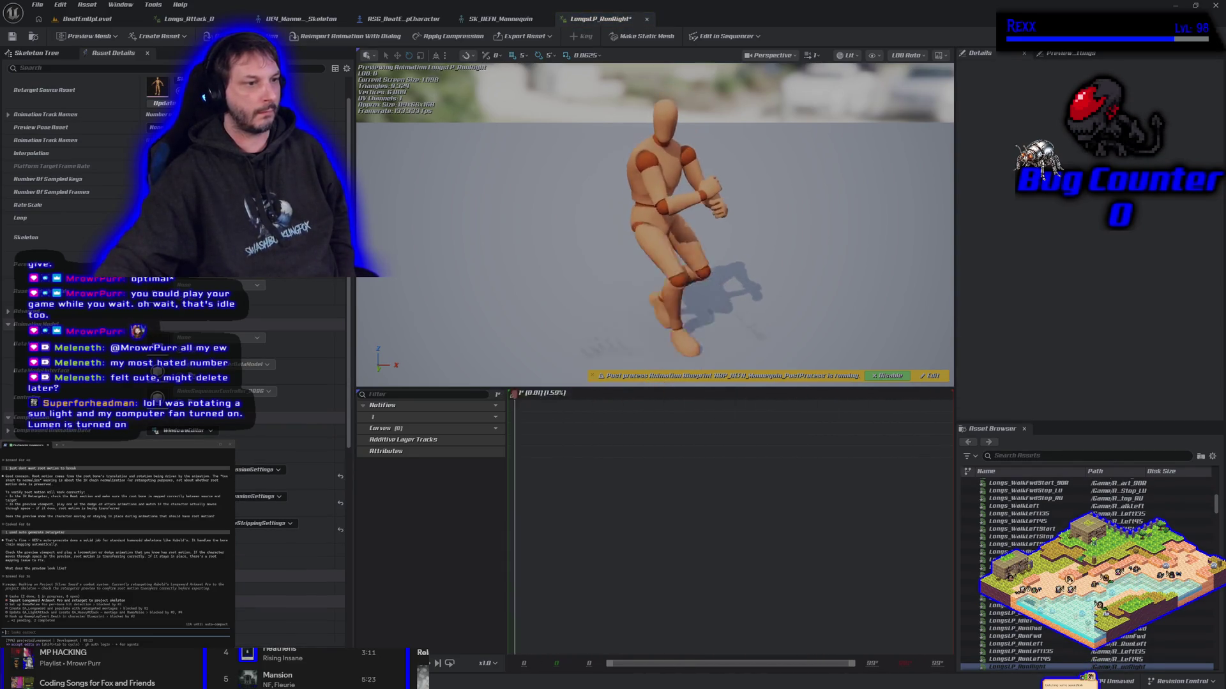
pyautogui.doubleClick(1021, 560)
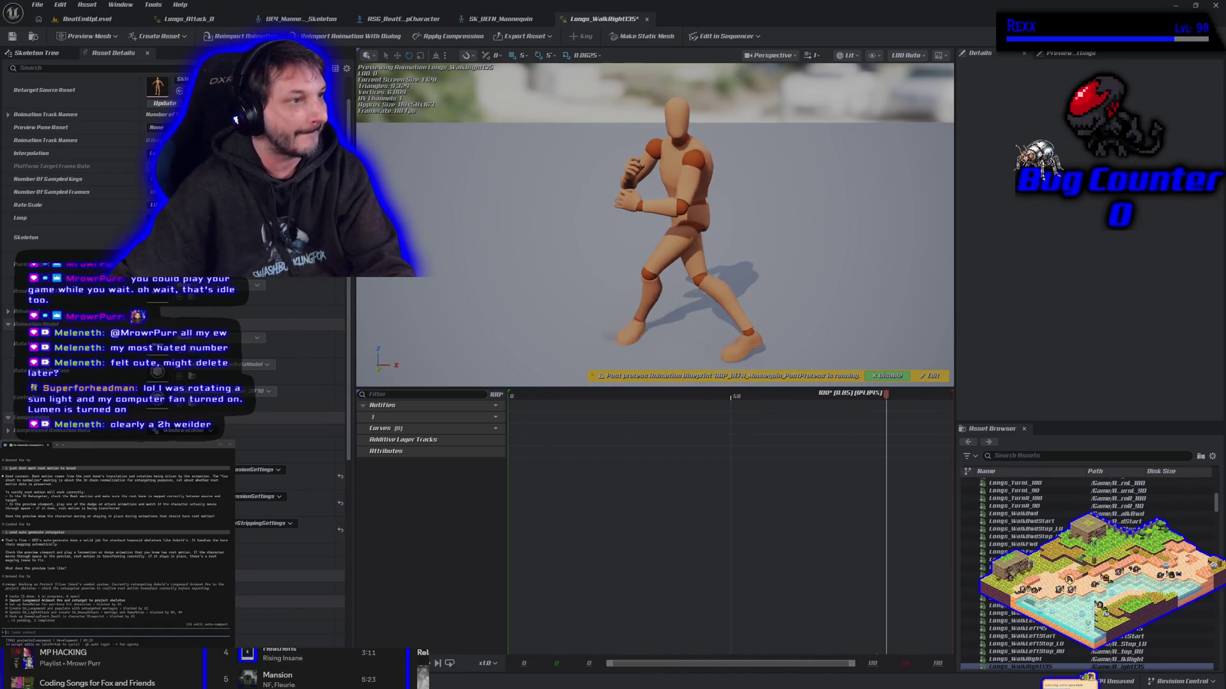
# - Open a floating Content Browser of the Longsword InPlace animations and scroll through it
pyautogui.hotkey('ctrl', 'space')
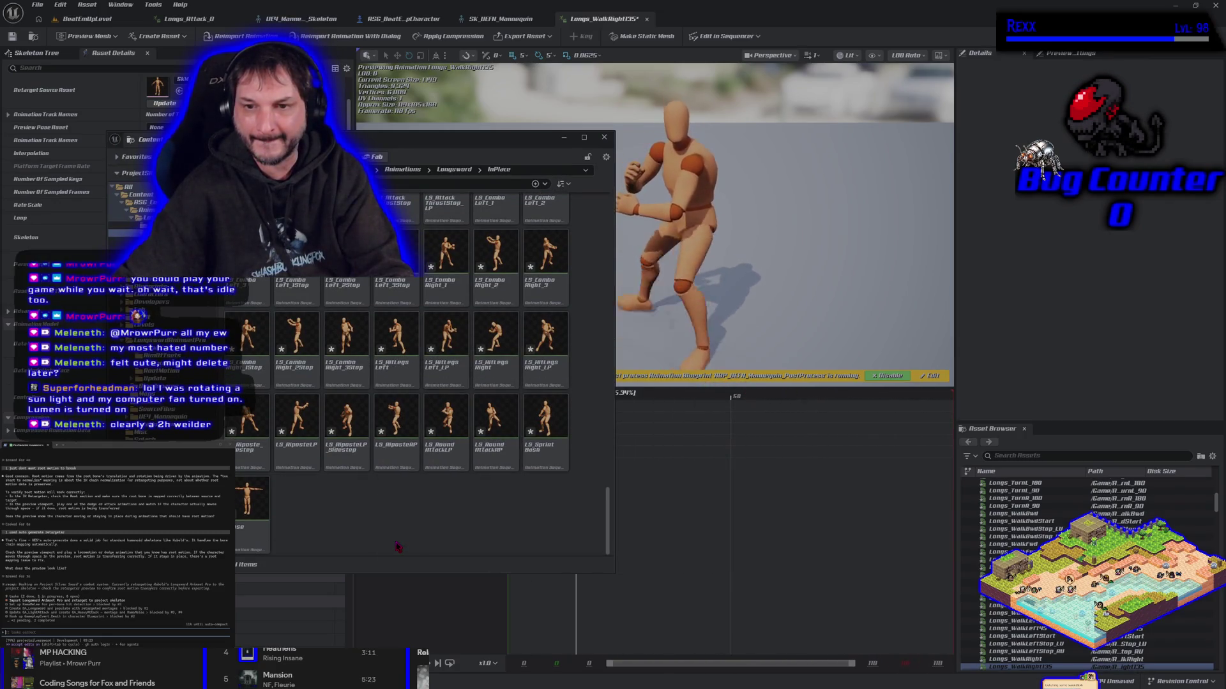
pyautogui.scroll(4, 397, 547)
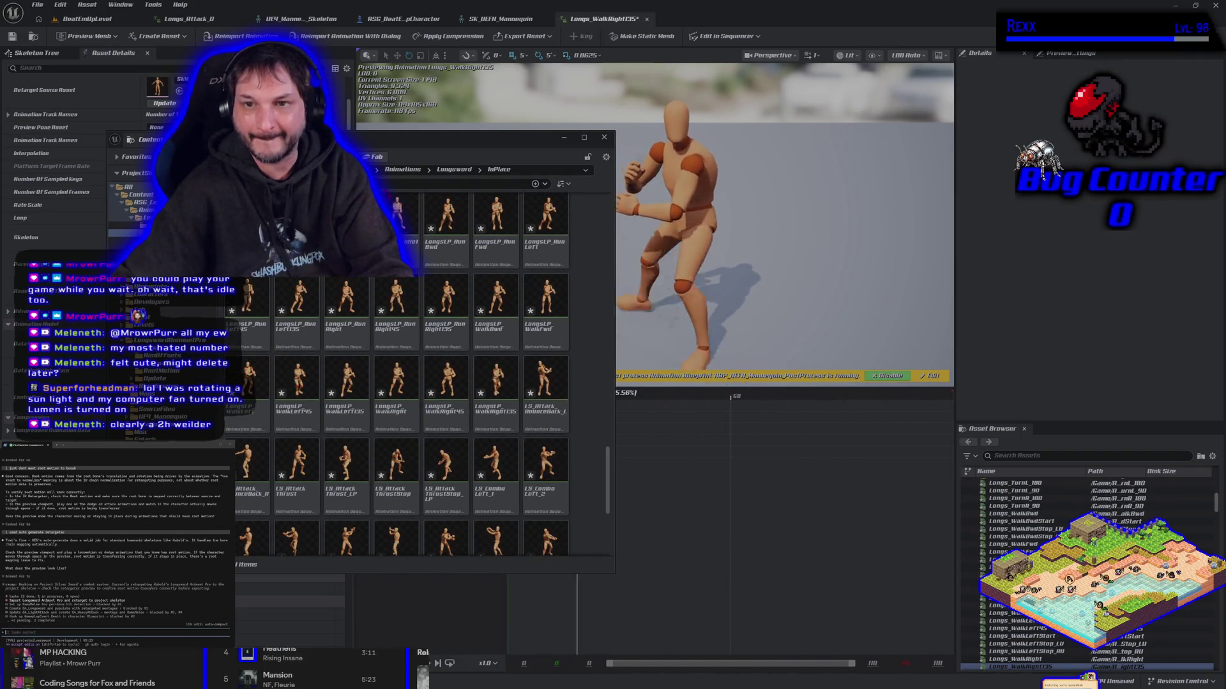
pyautogui.scroll(2, 612, 456)
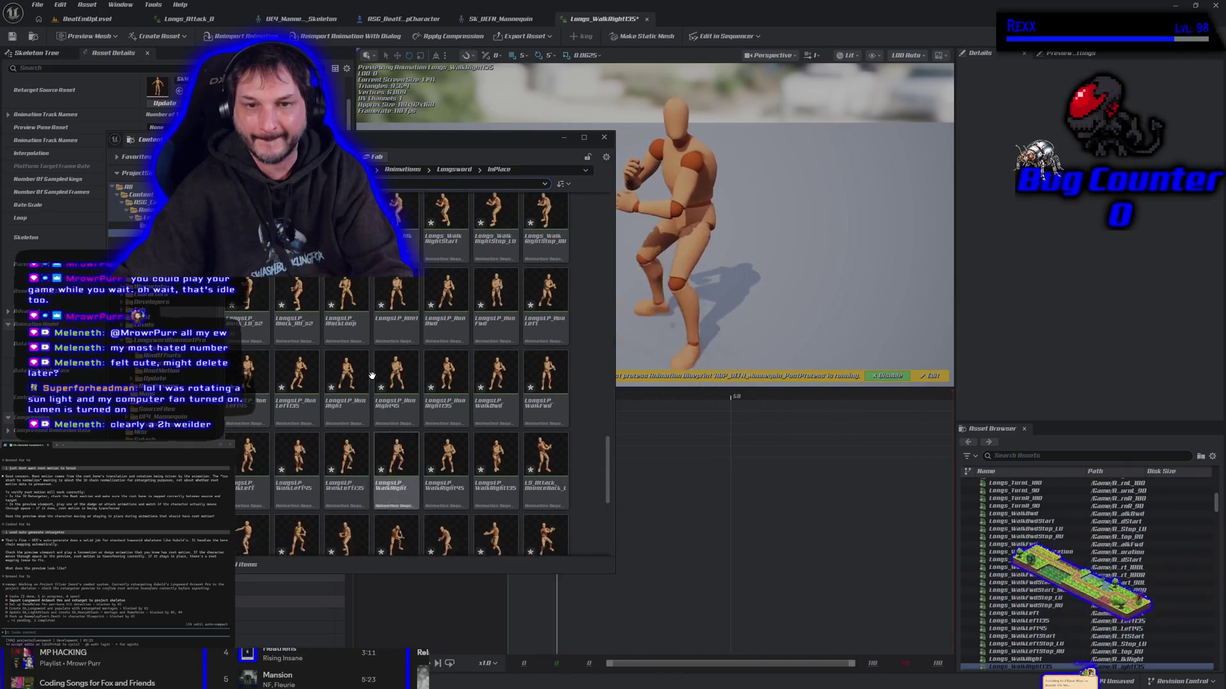
pyautogui.scroll(10, 542, 383)
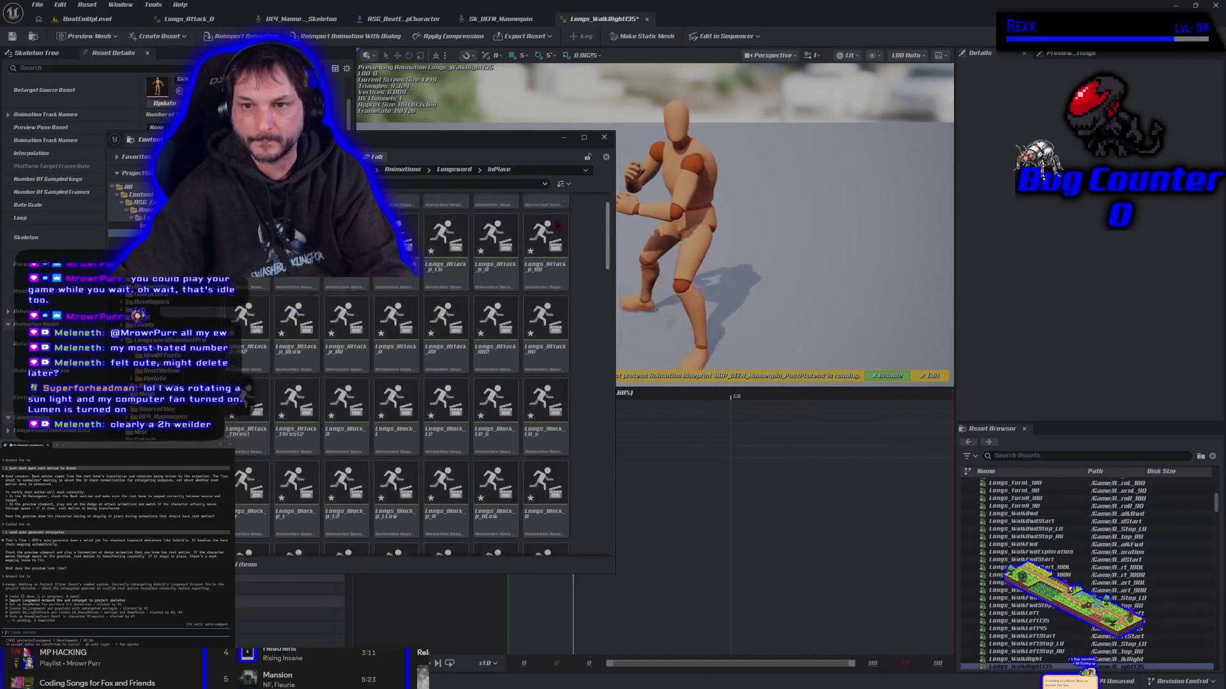
pyautogui.scroll(-5, 542, 383)
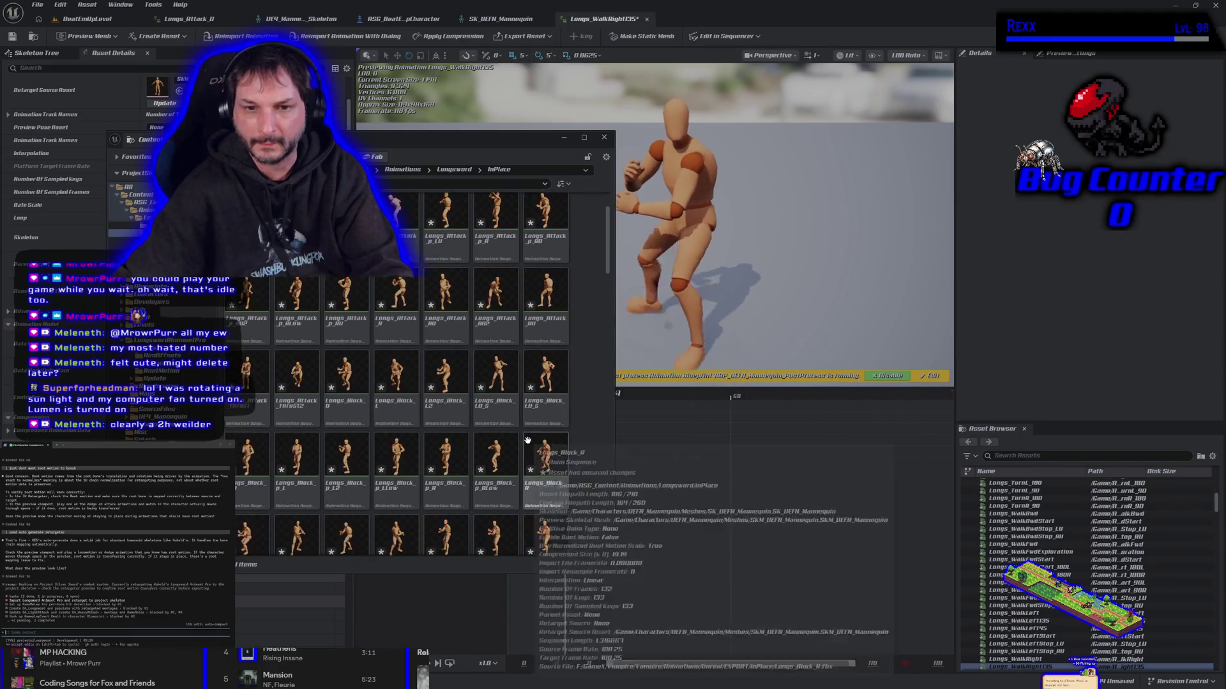
pyautogui.scroll(-6, 528, 440)
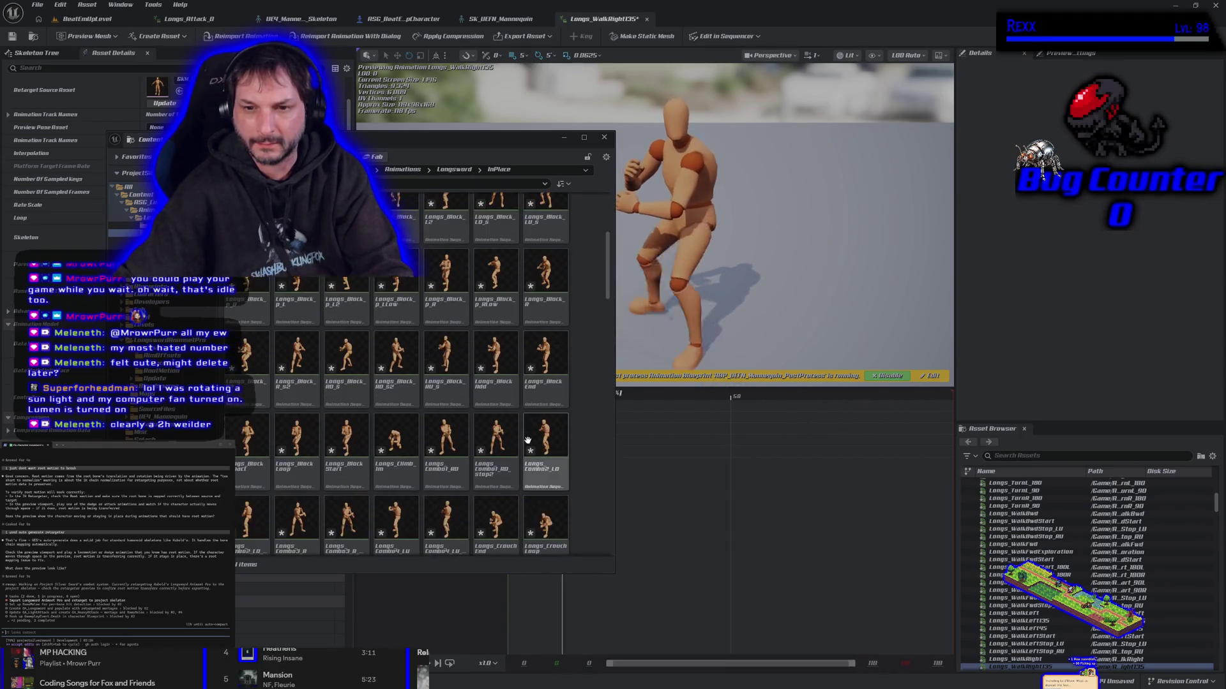
pyautogui.scroll(-4, 527, 441)
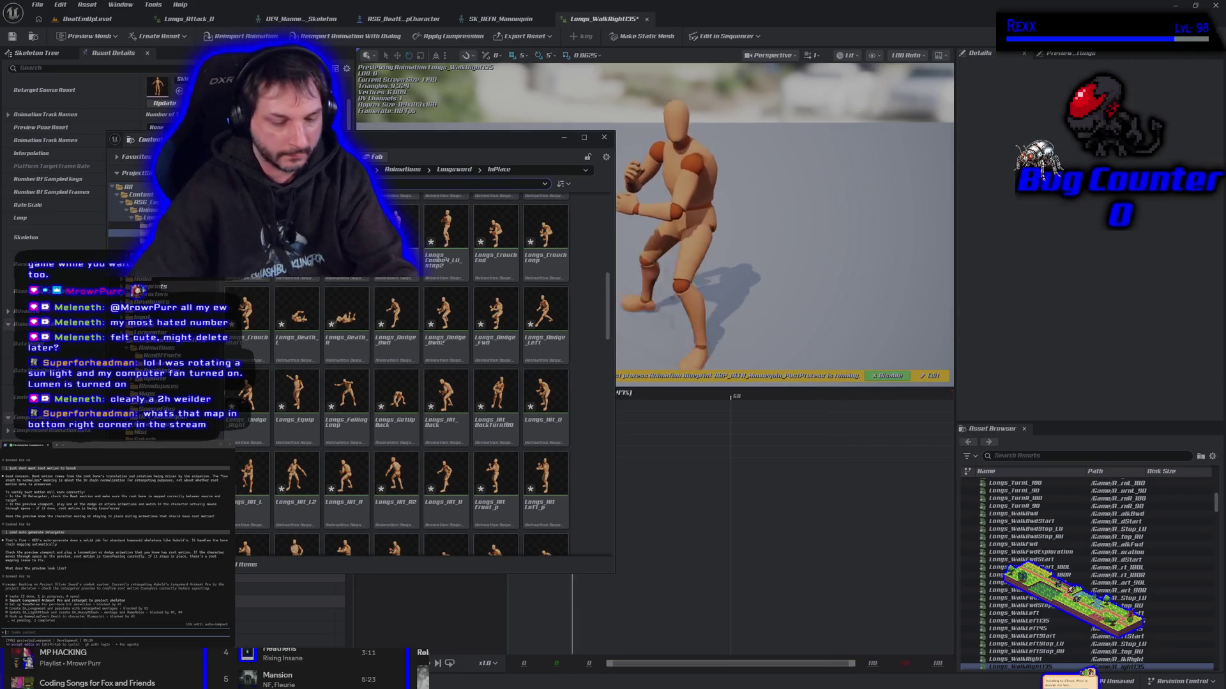
# - Search 'turn' and preview Longs_Hit_BackTurn180, Longs_Turn_90 and Longs_TurnR_90, then clear the search
pyautogui.write('turn')
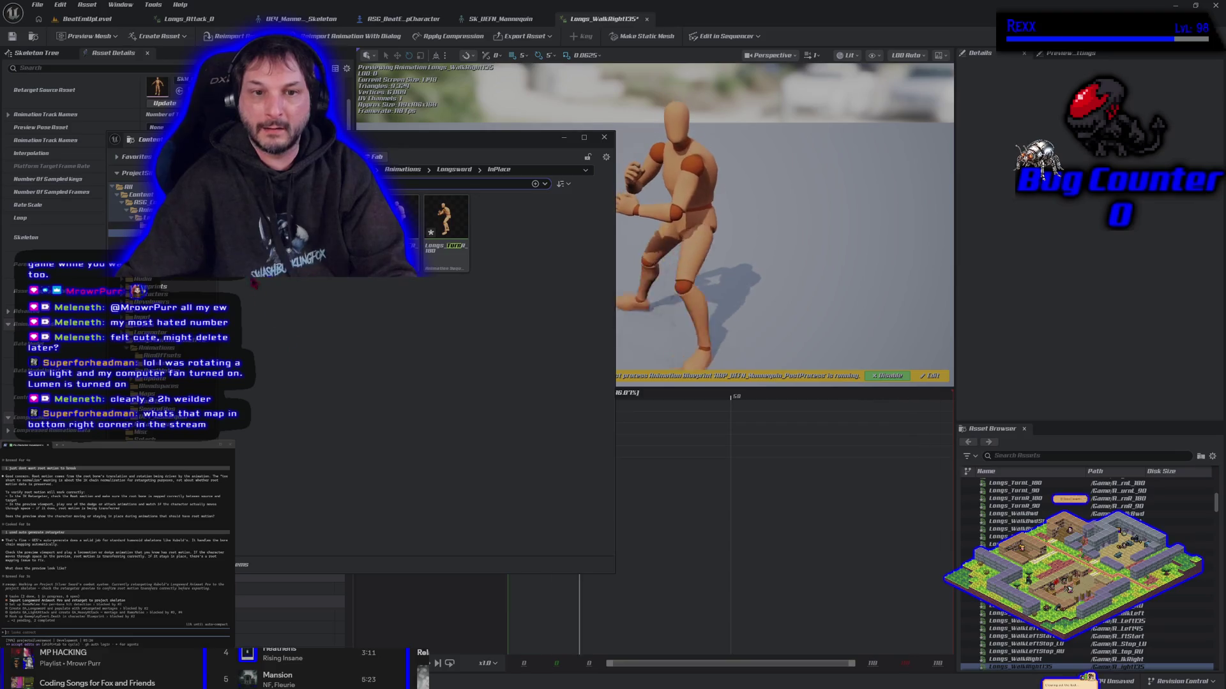
pyautogui.click(396, 224)
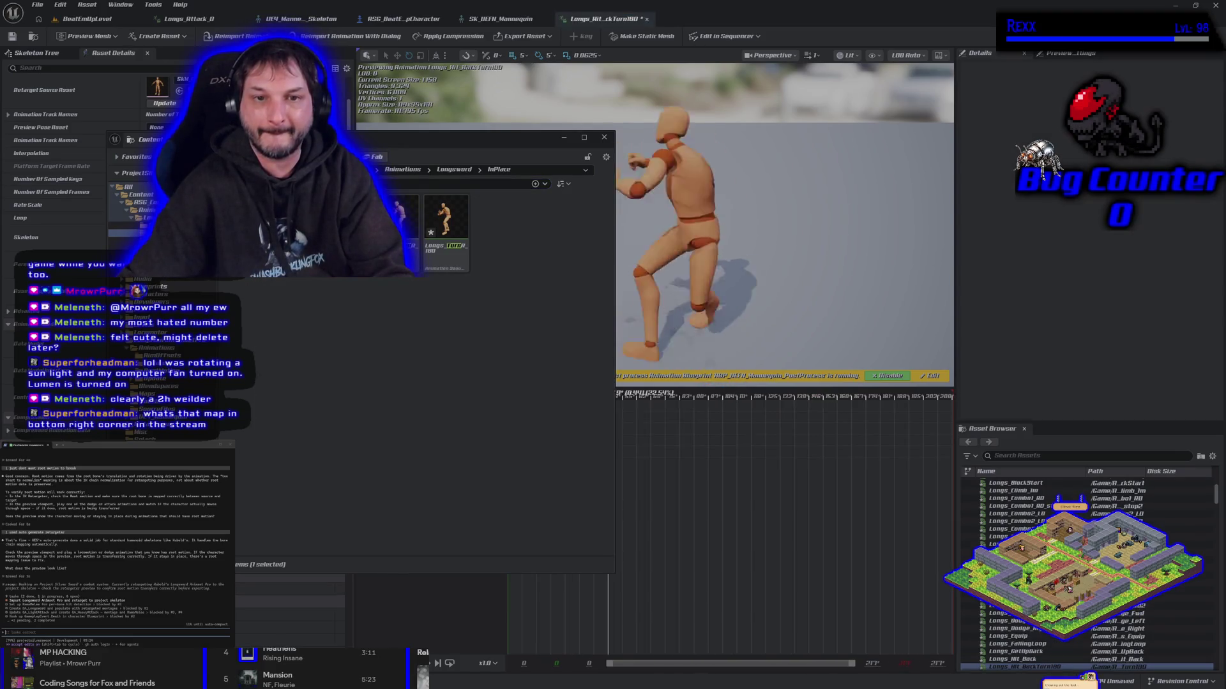
pyautogui.doubleClick(396, 224)
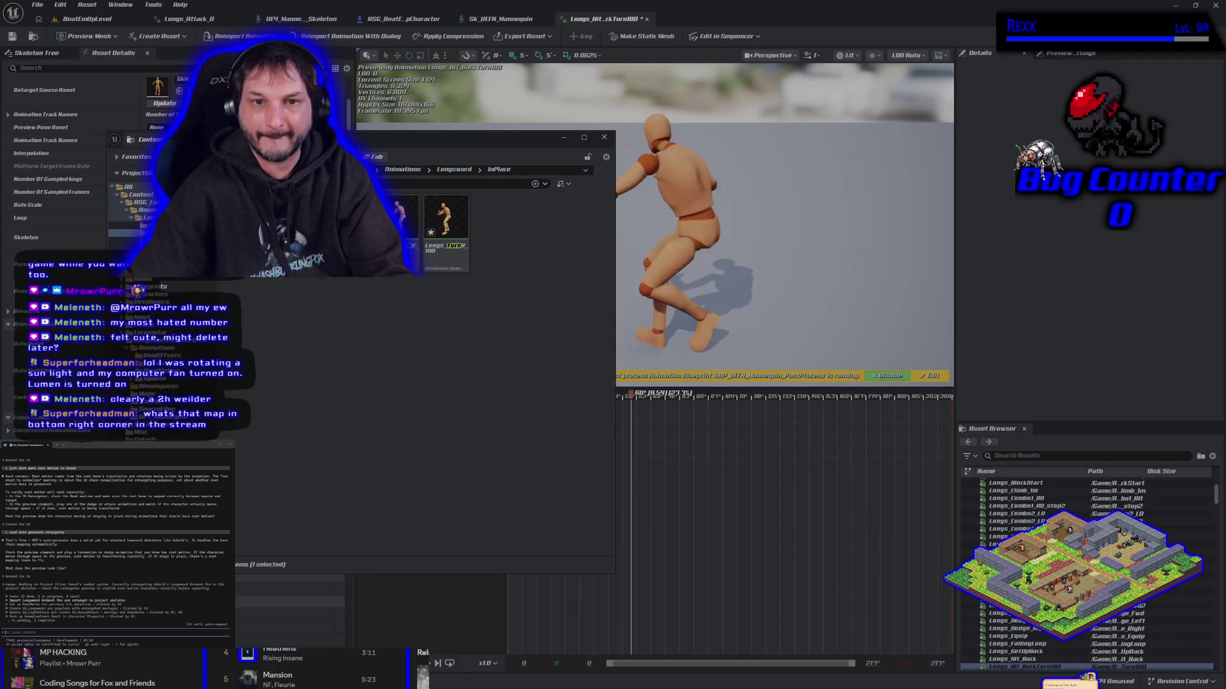
pyautogui.doubleClick(446, 224)
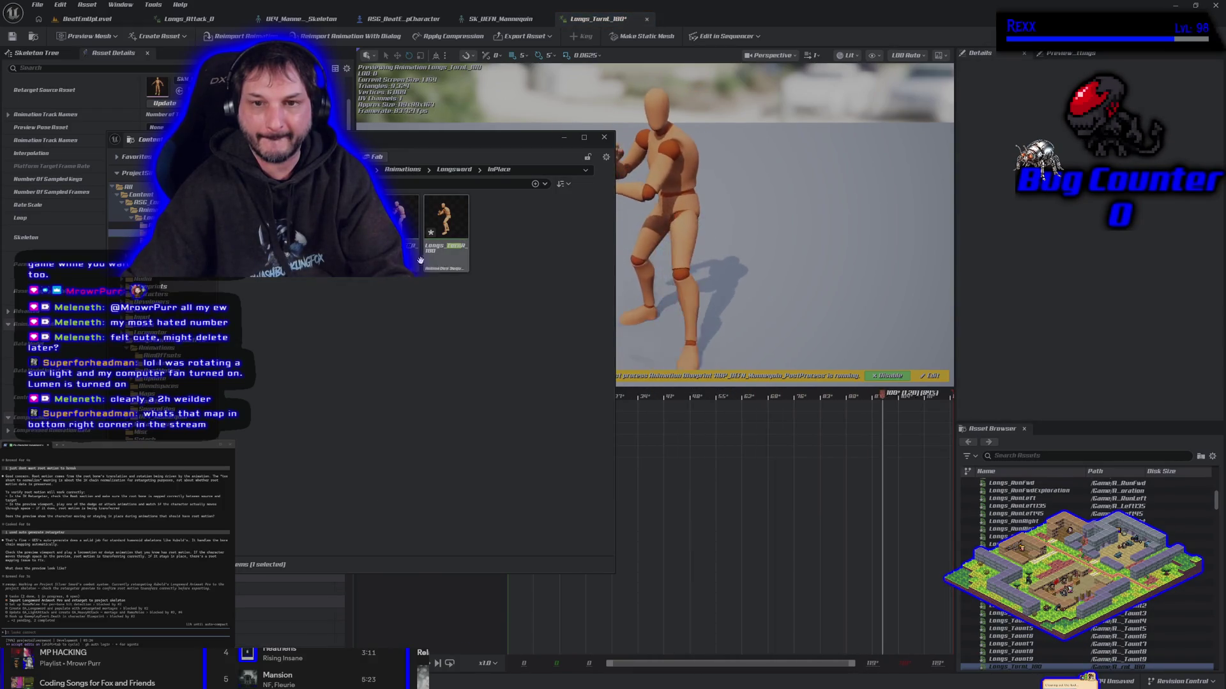
pyautogui.doubleClick(402, 226)
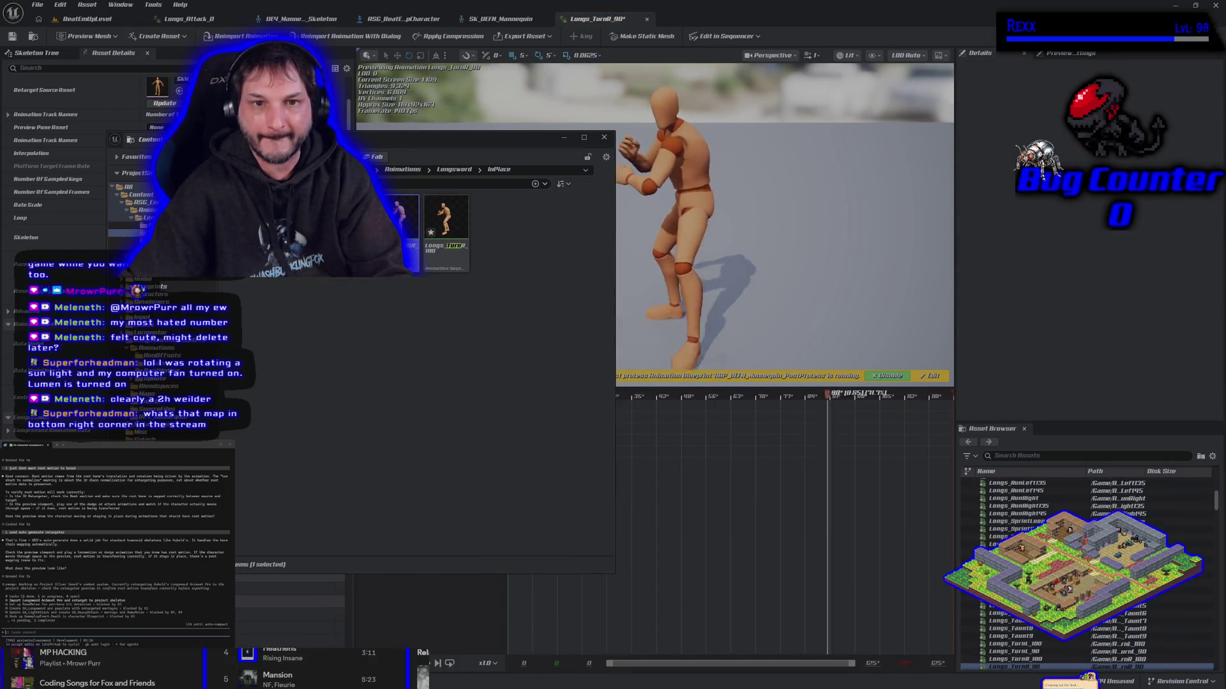
pyautogui.press('Escape')
pyautogui.moveTo(447, 137); pyautogui.dragTo(449, 119)
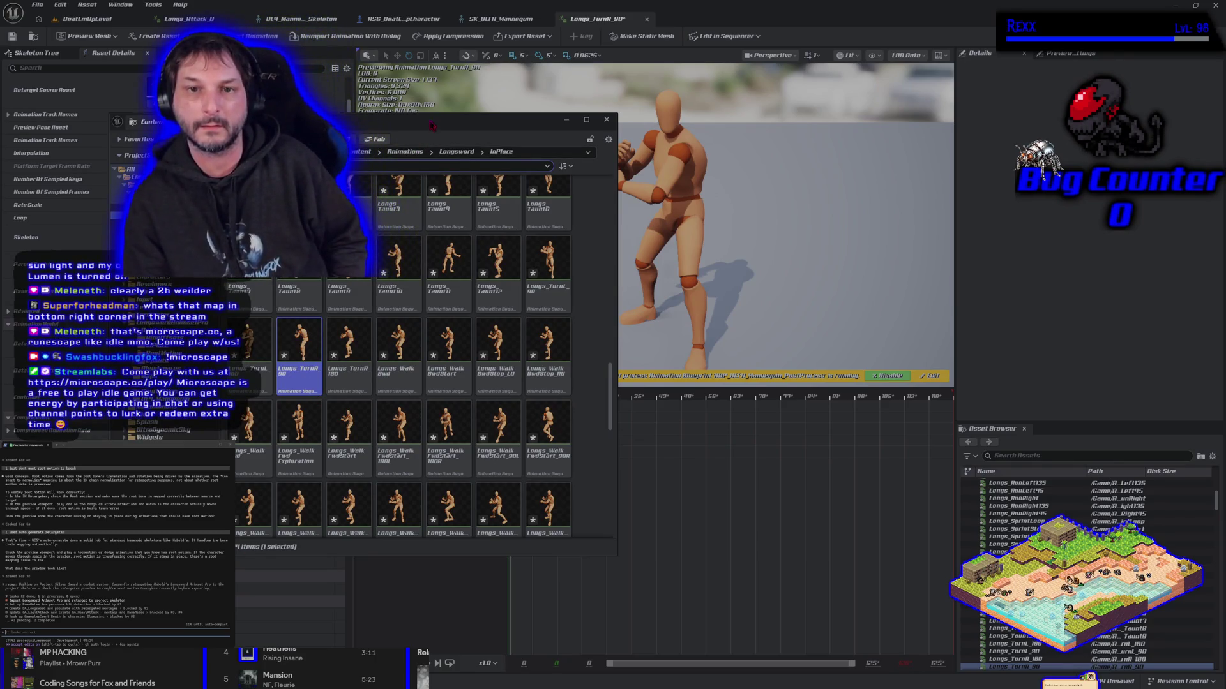
# - Move the floating browser back down and preview the LongsLP idle animation
pyautogui.moveTo(431, 126); pyautogui.dragTo(427, 168)
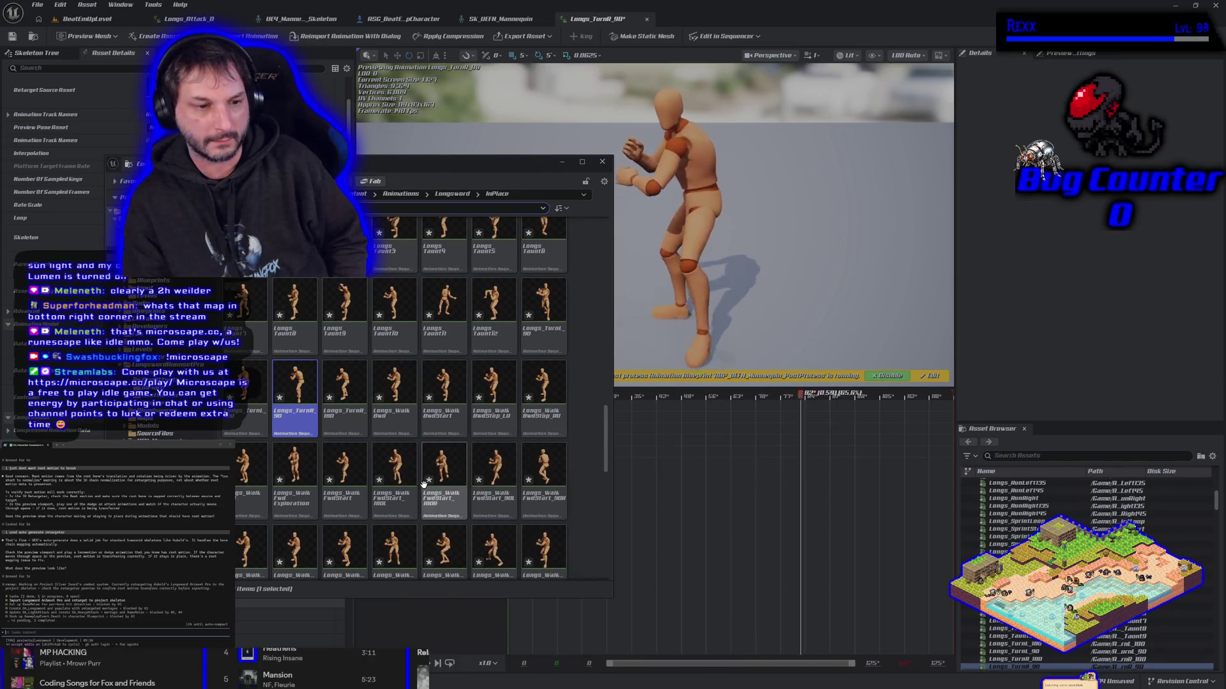
pyautogui.scroll(-2, 423, 484)
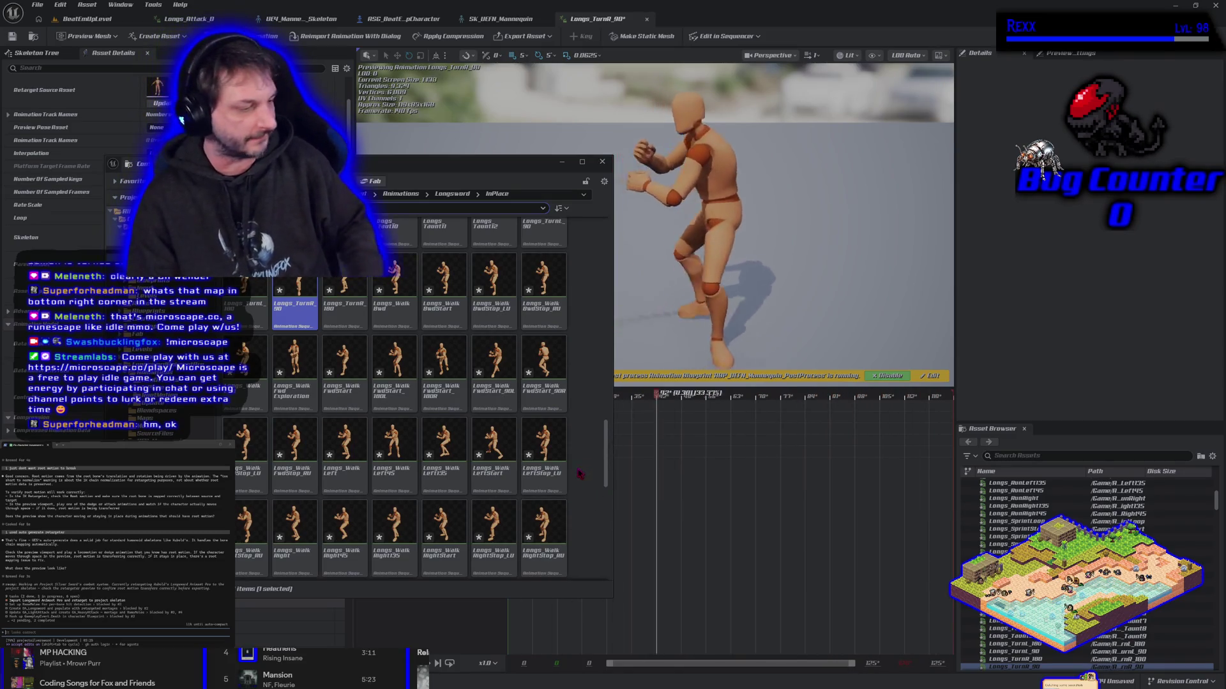
pyautogui.moveTo(505, 437)
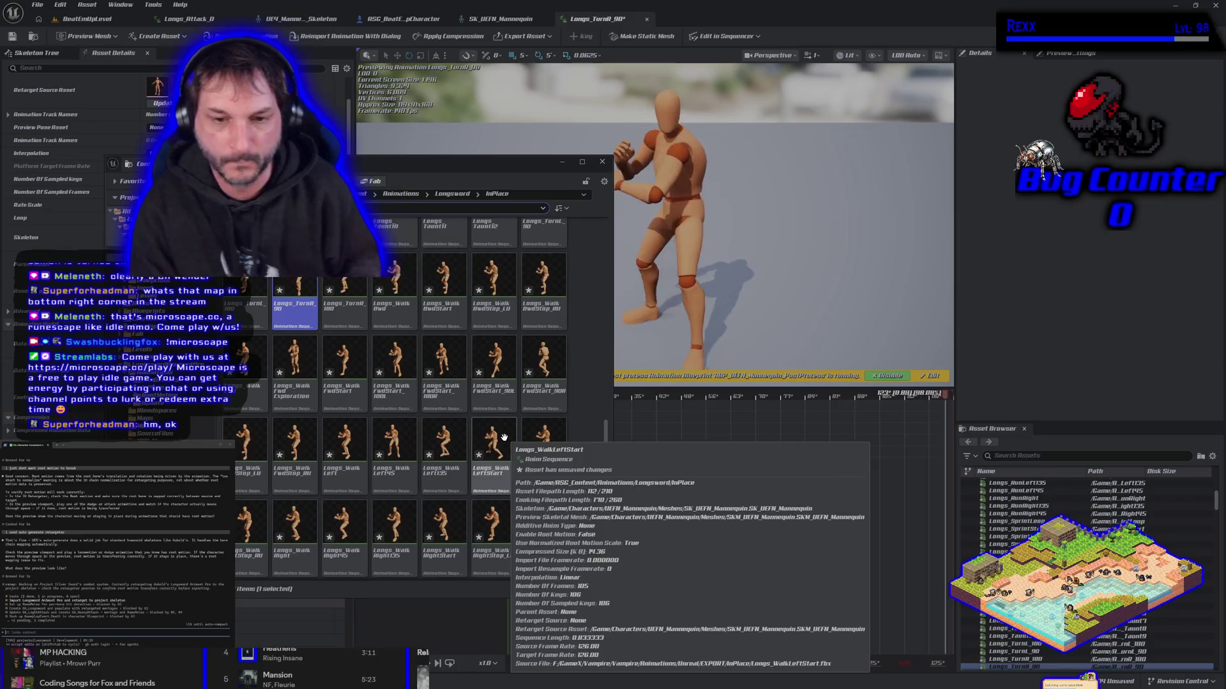
pyautogui.scroll(-2, 516, 519)
pyautogui.moveTo(522, 522)
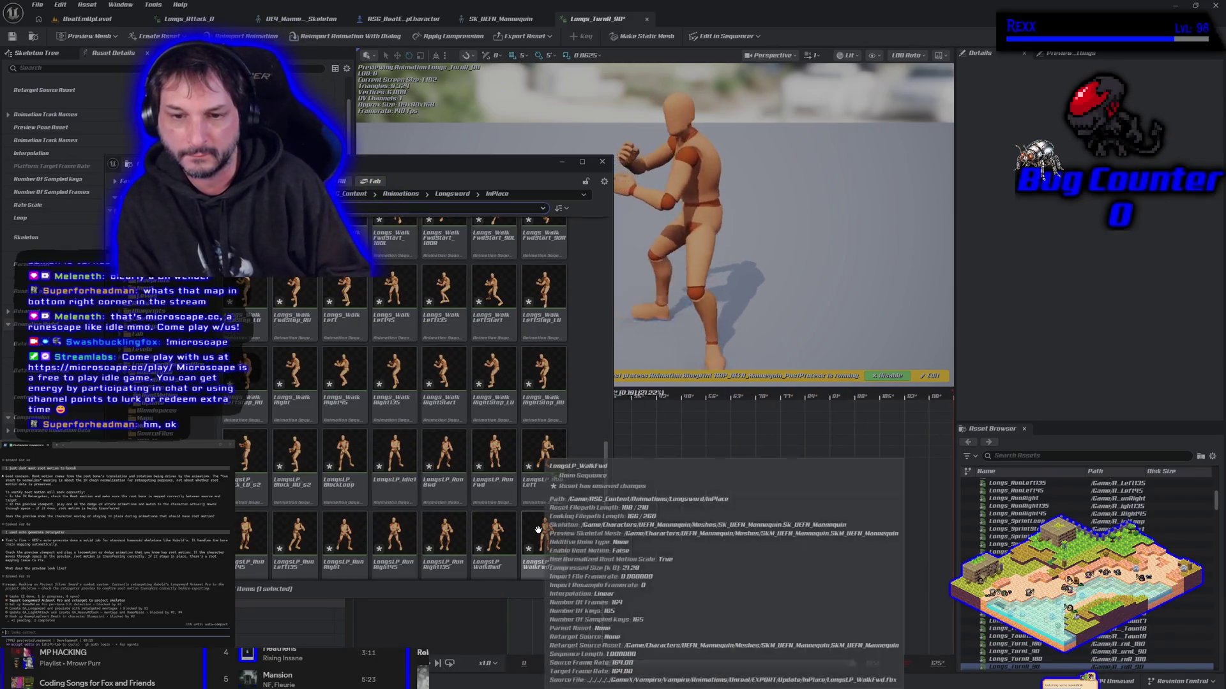
pyautogui.scroll(-1, 529, 525)
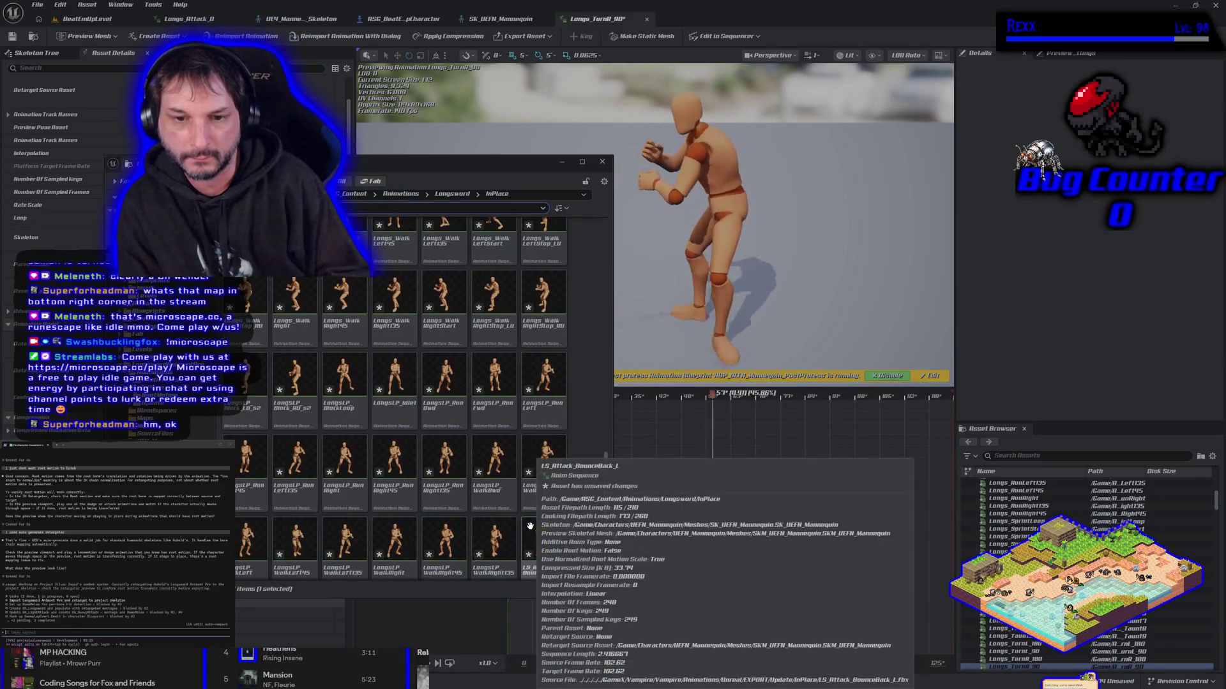
pyautogui.doubleClick(381, 418)
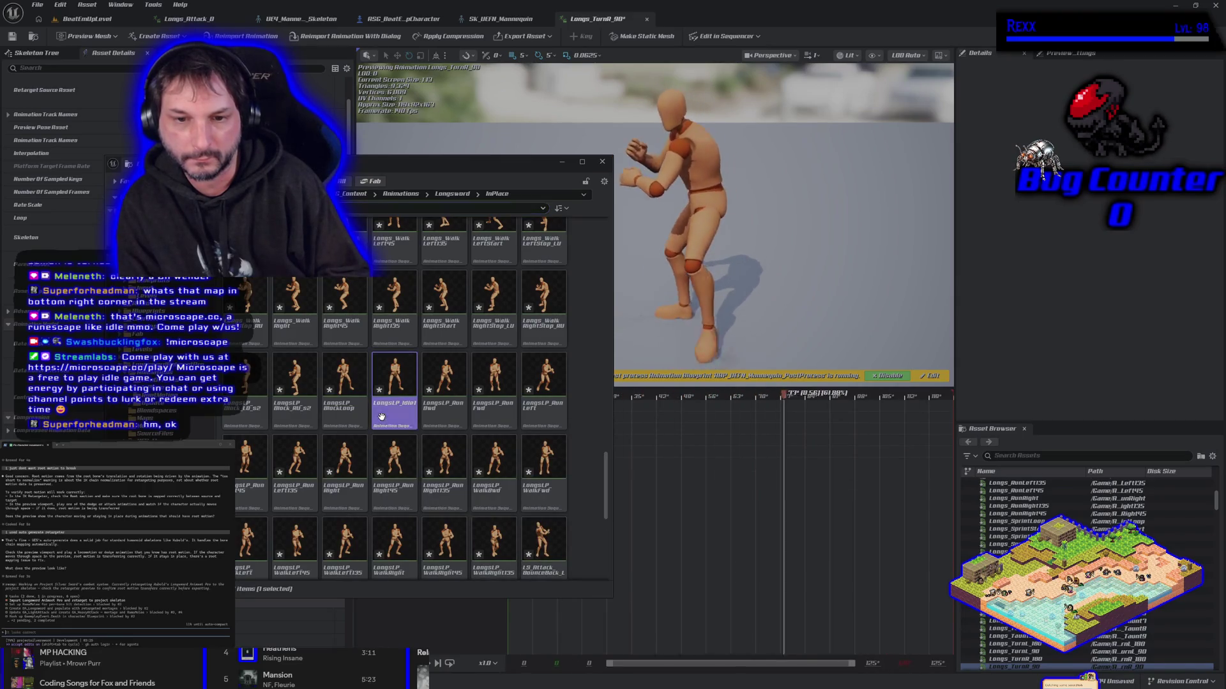
# - Type 'in t' and open the Content Drawer of animations along the bottom
pyautogui.moveTo(416, 506)
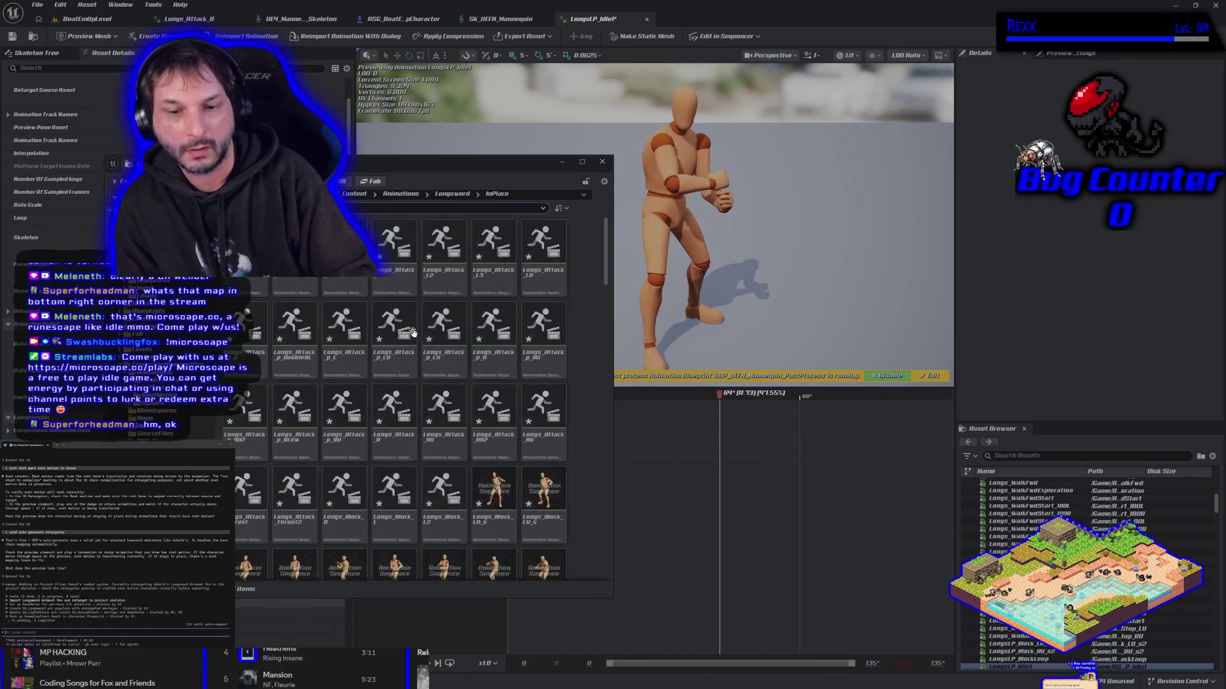
pyautogui.moveTo(364, 494)
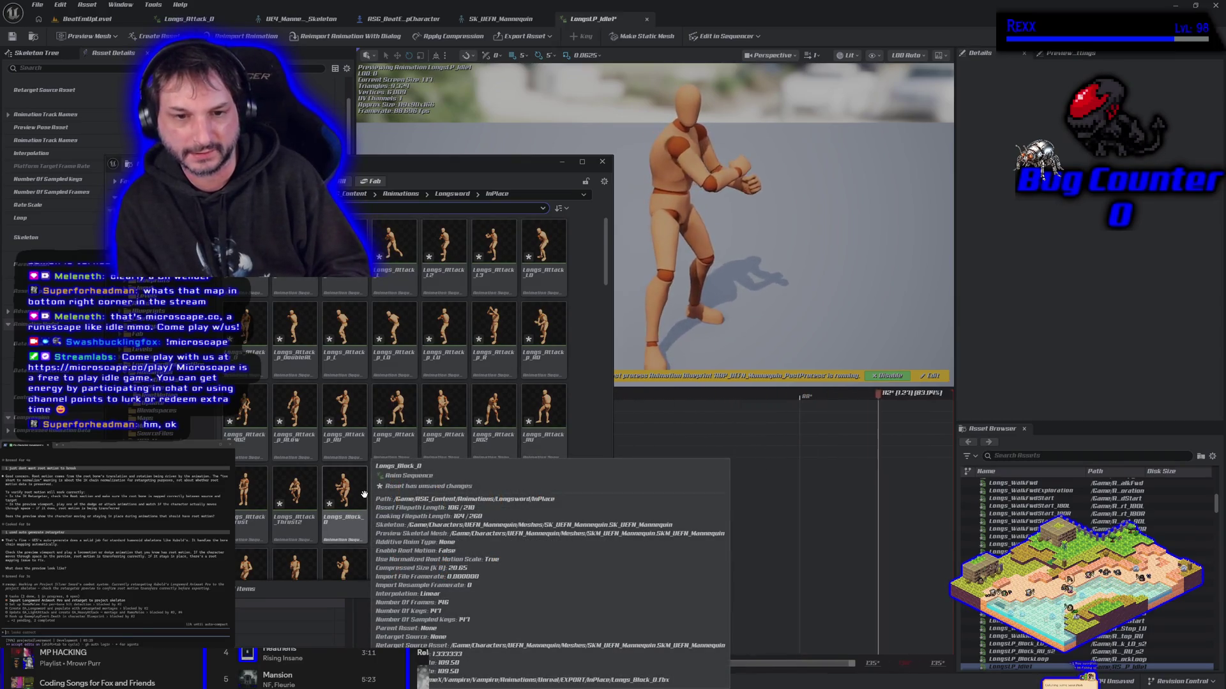
pyautogui.moveTo(399, 560)
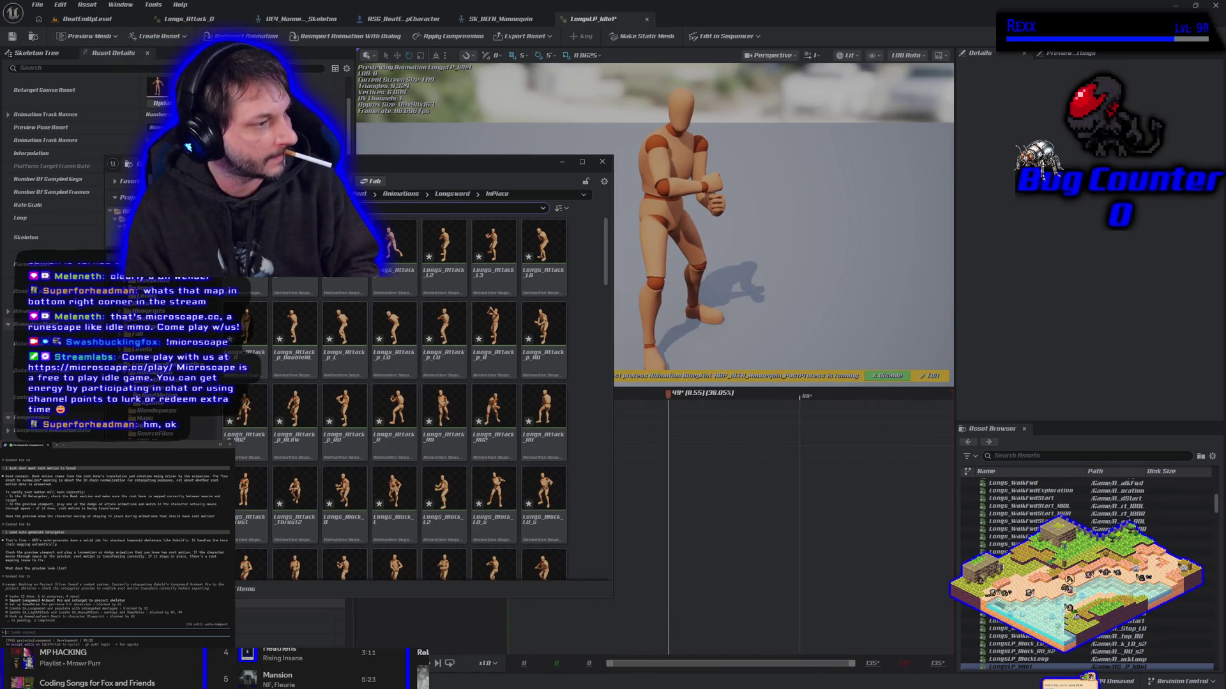
pyautogui.write('in t')
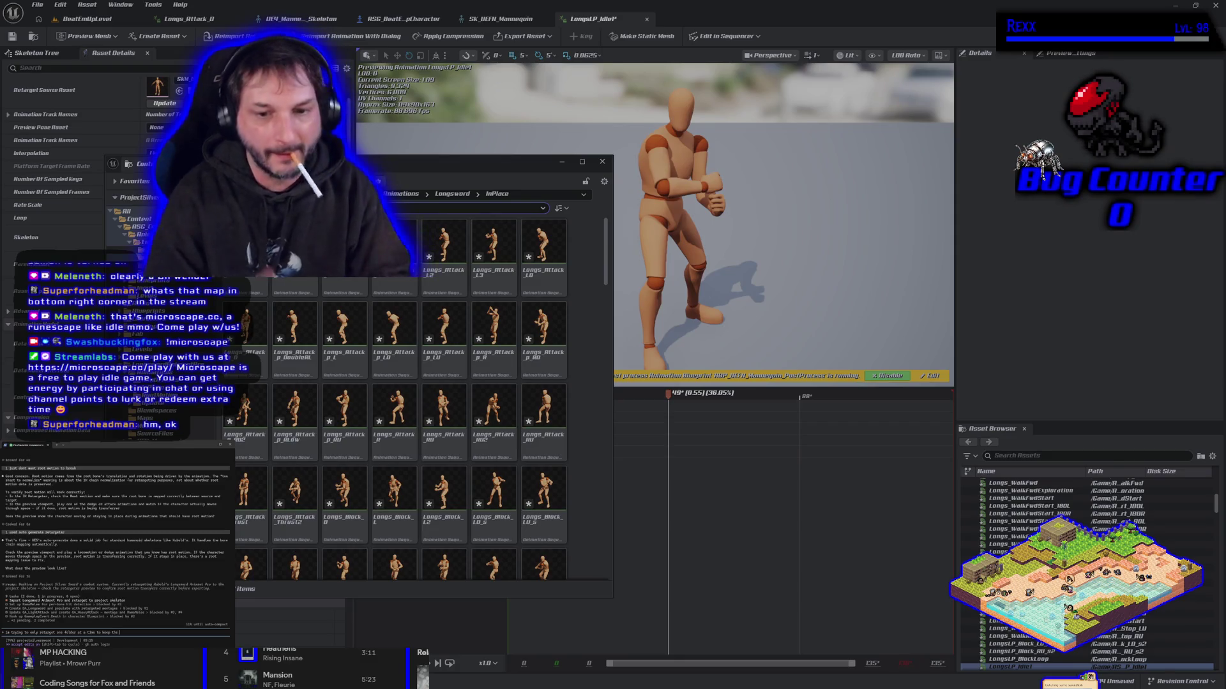
pyautogui.hotkey('ctrl', 'space')
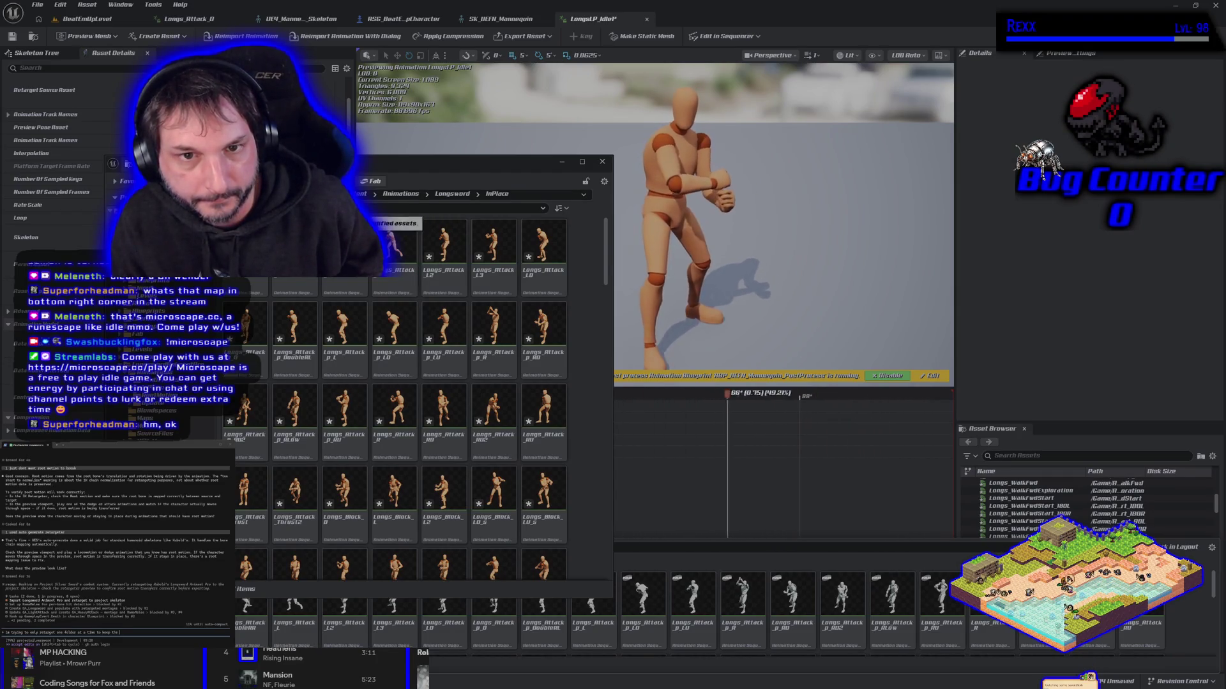
# - Save the modified LS_ animation assets via Save Selected, then reopen the Content Drawer
pyautogui.click(348, 181)
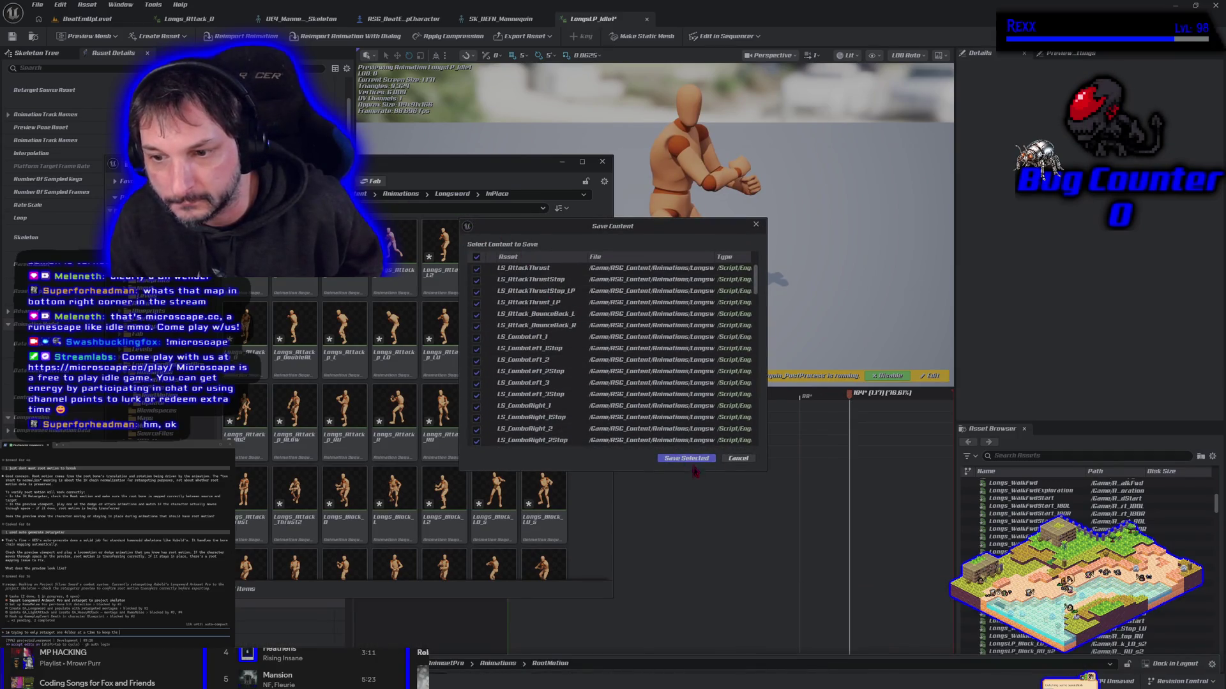
pyautogui.click(693, 459)
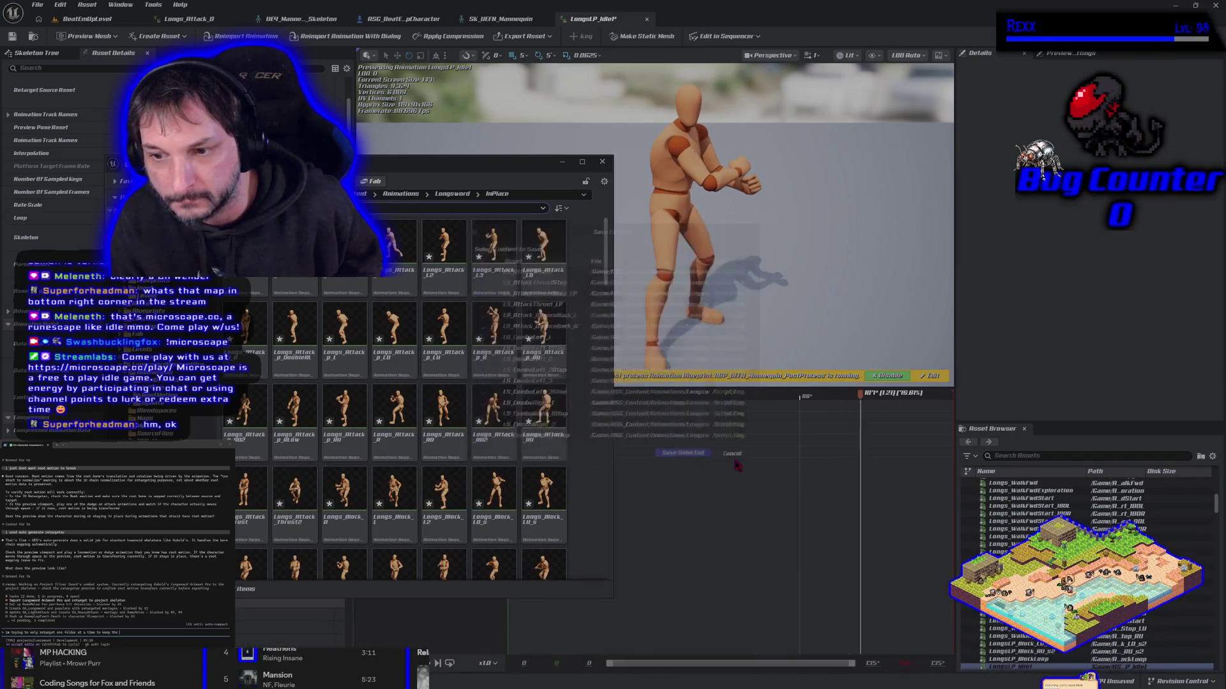
pyautogui.hotkey('ctrl', 'space')
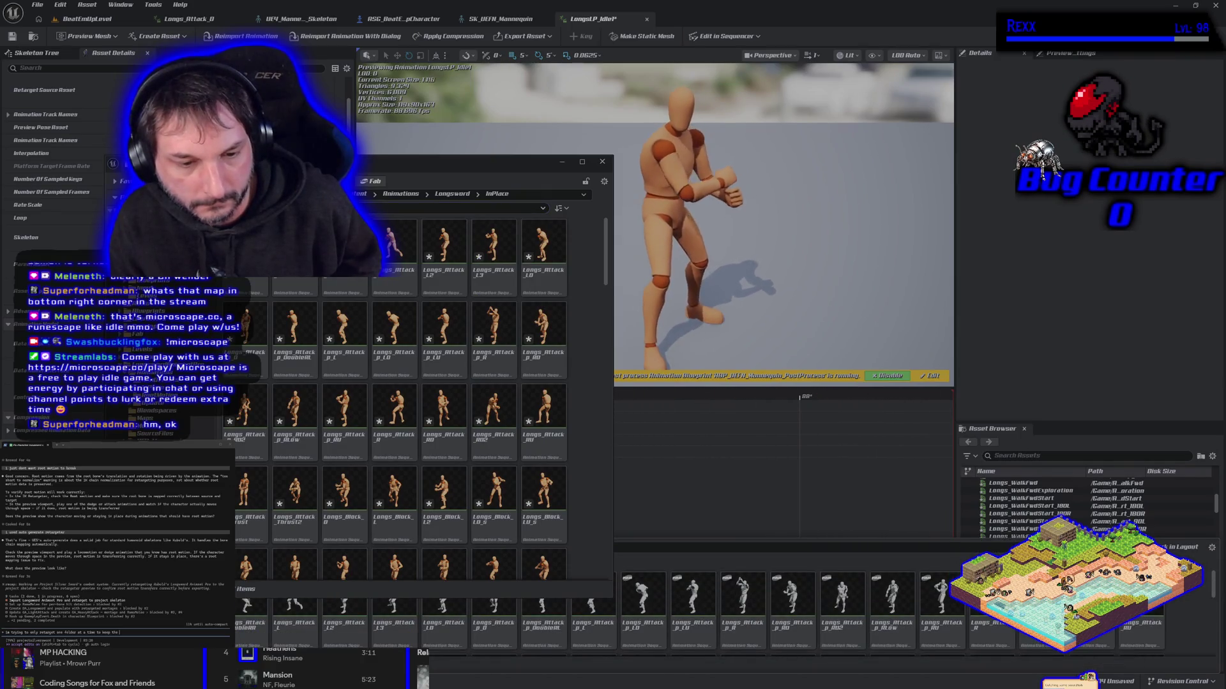
pyautogui.moveTo(242, 606)
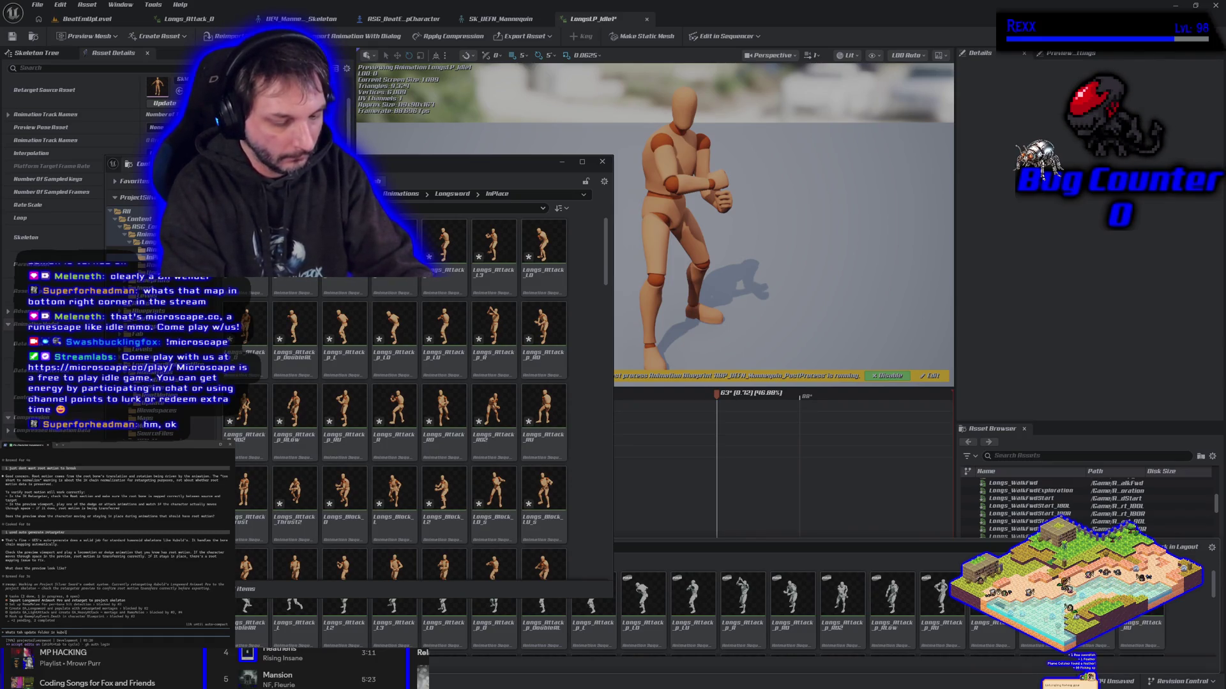
pyautogui.press('Return')
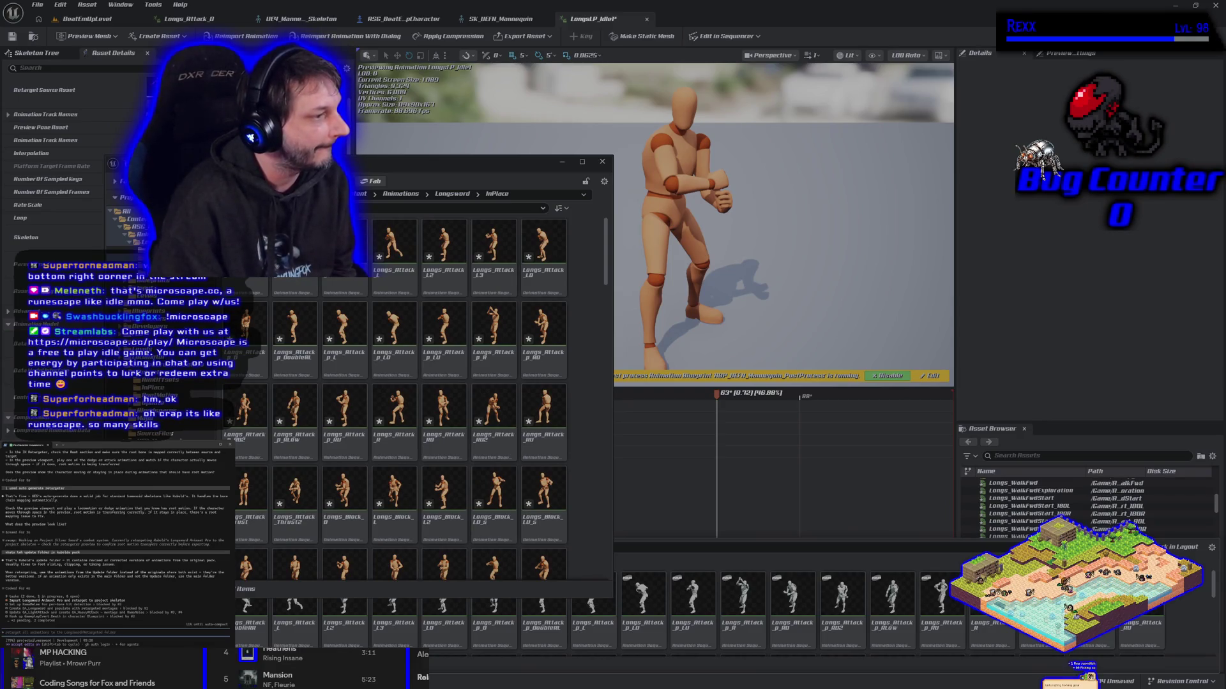
pyautogui.write('it re')
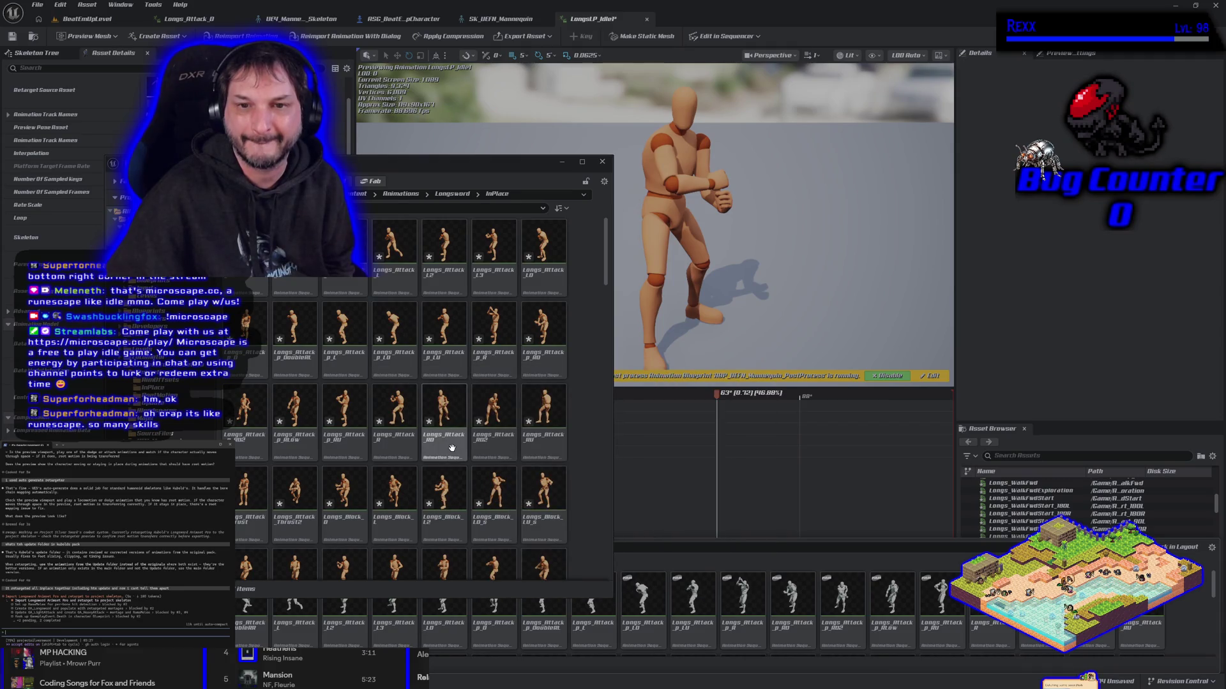
pyautogui.moveTo(452, 448)
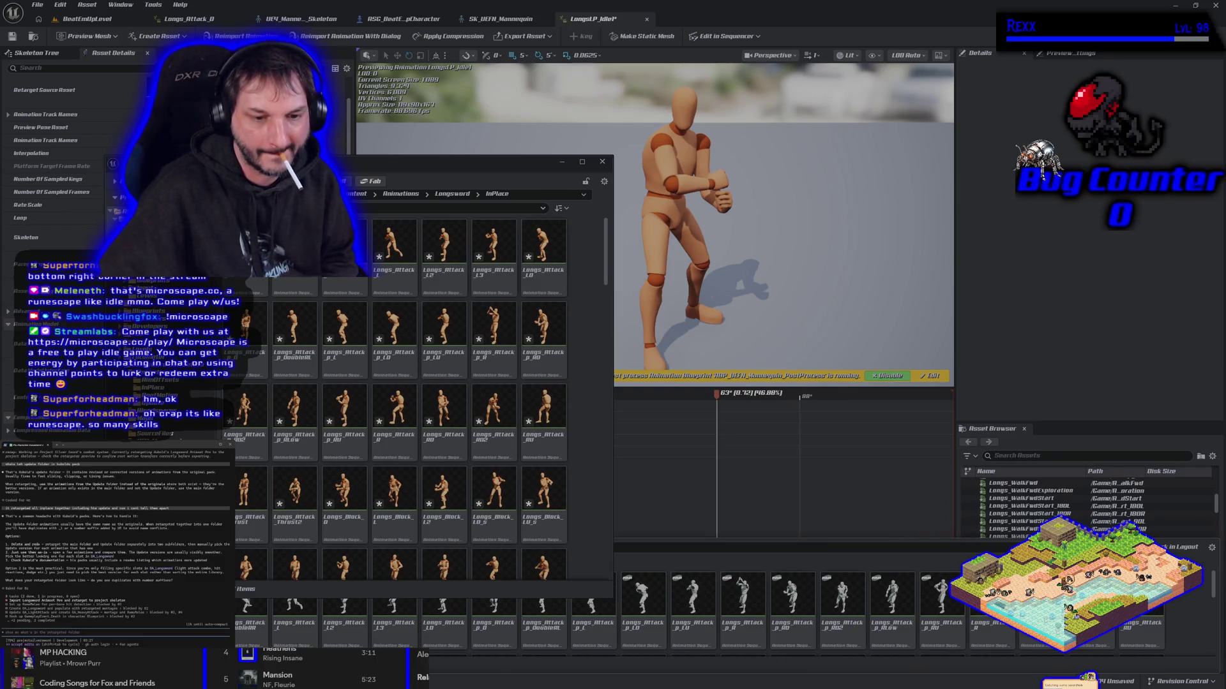
# - Move the floating InPlace browser up-right and switch between the Update/InPlace and InPlace folders
pyautogui.moveTo(447, 161); pyautogui.dragTo(584, 93)
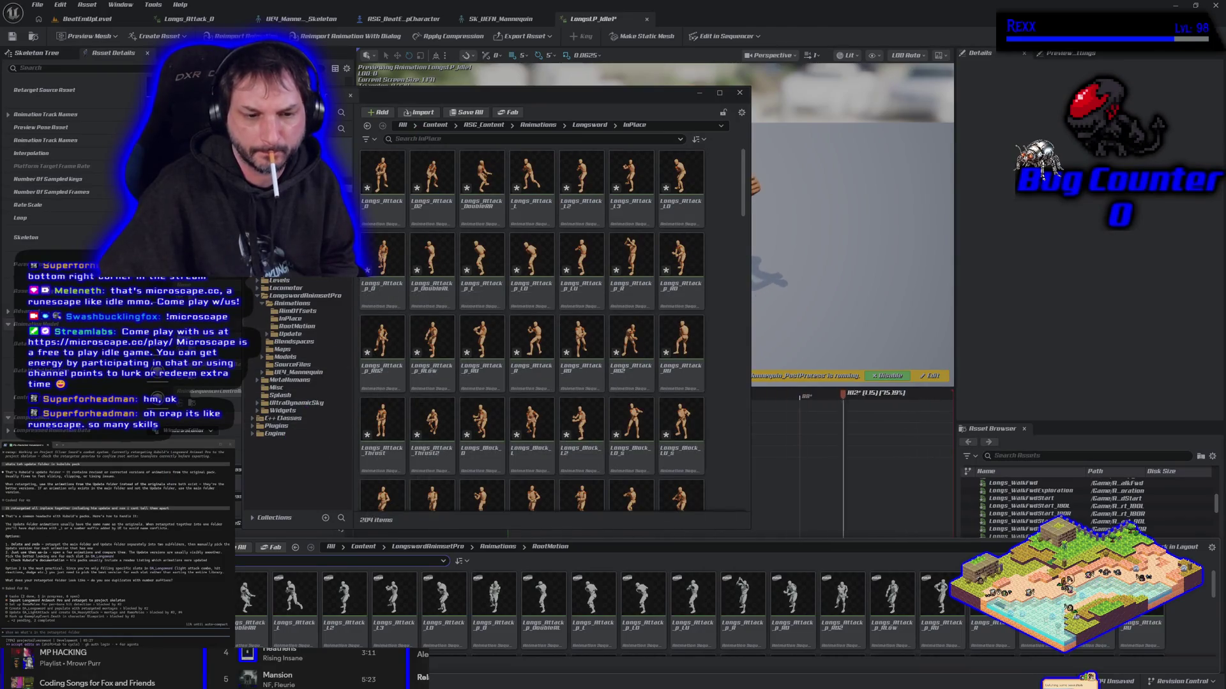
pyautogui.hotkey('alt', 'Left')
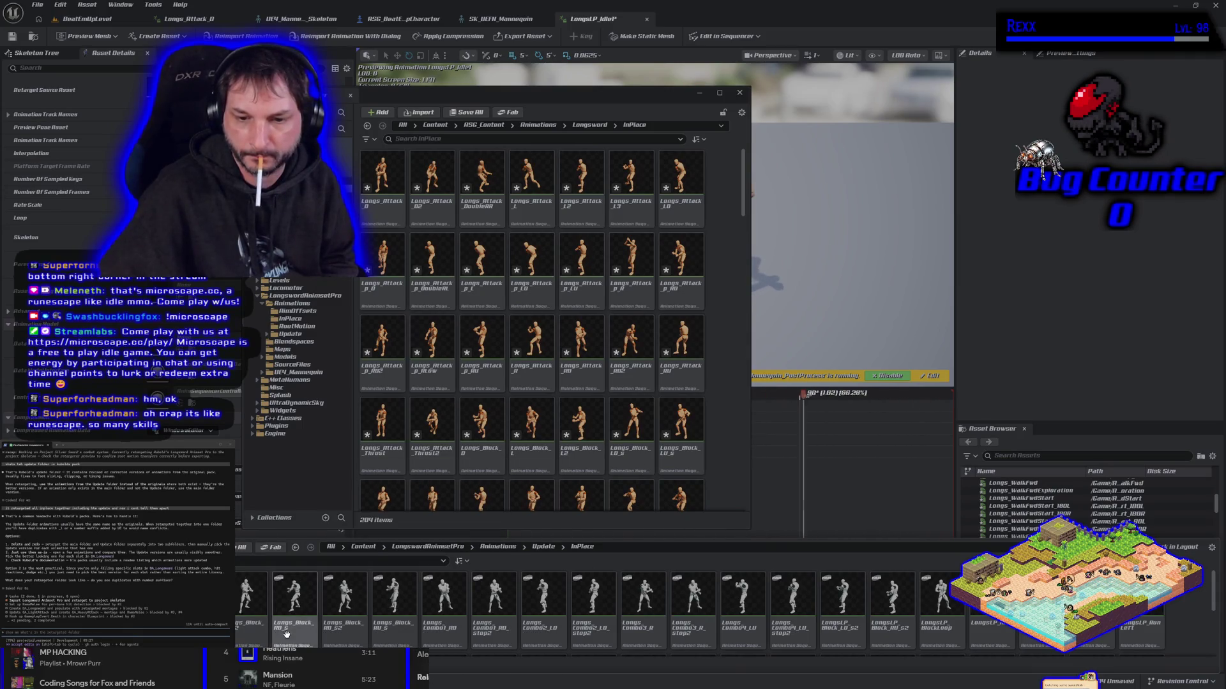
pyautogui.moveTo(446, 642)
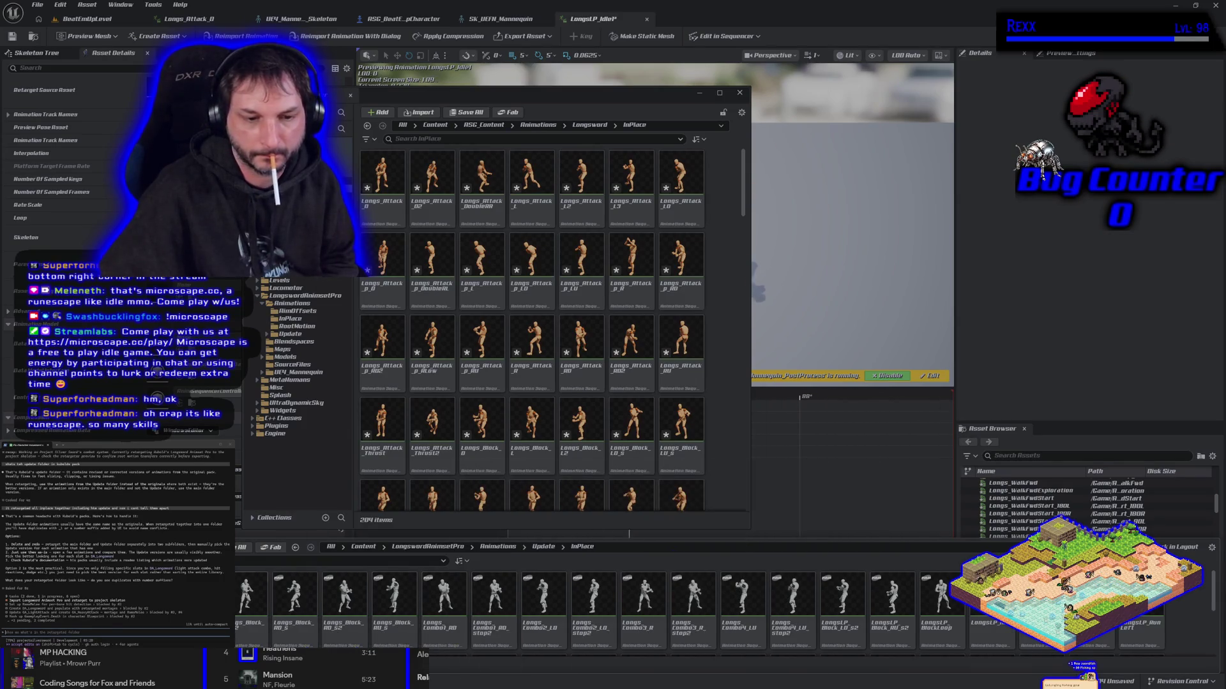
pyautogui.hotkey('alt', 'Left')
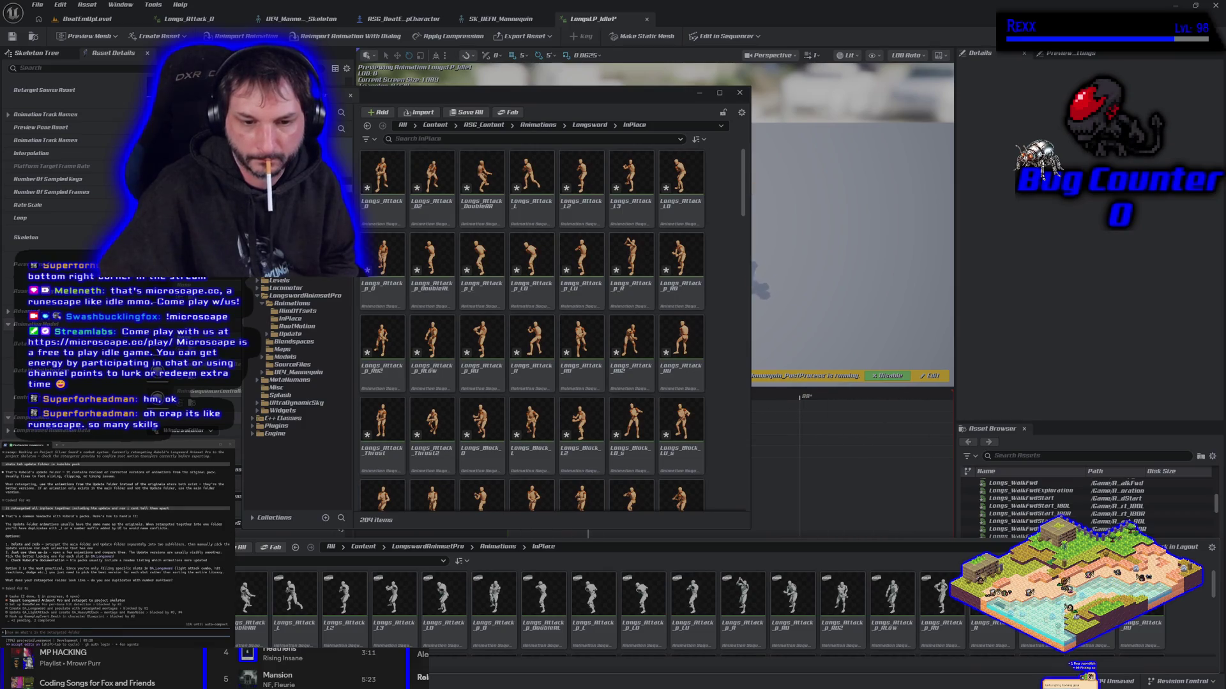
pyautogui.moveTo(200, 597)
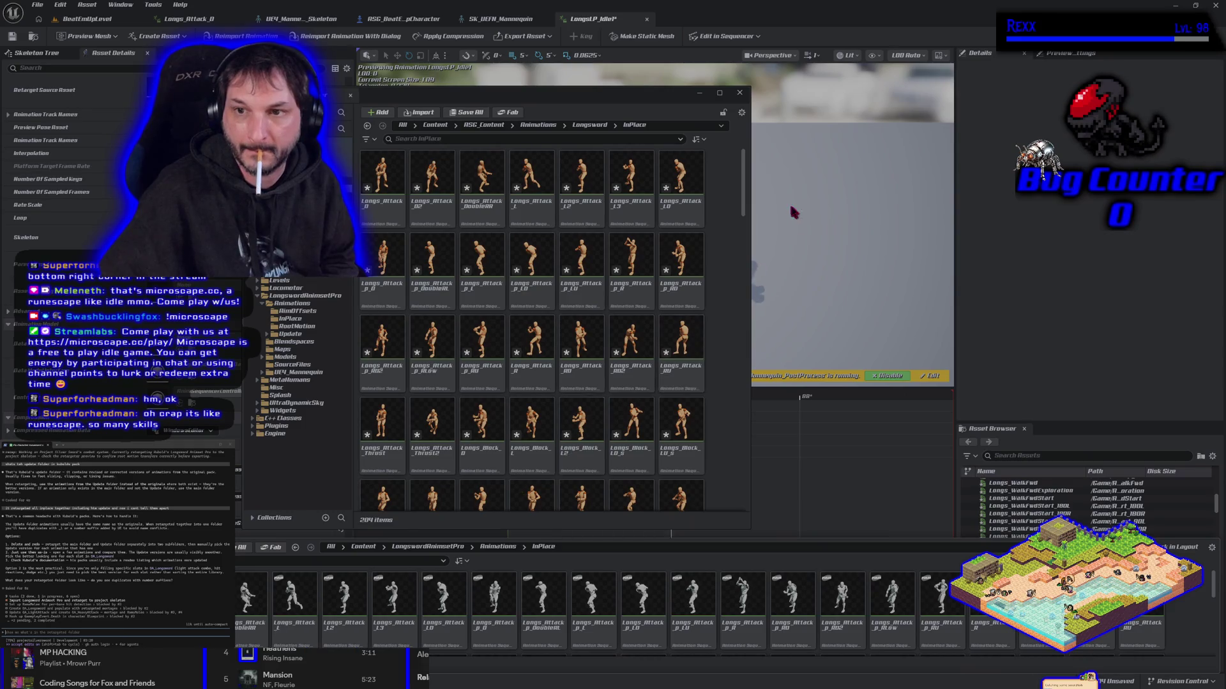
pyautogui.moveTo(746, 199); pyautogui.dragTo(758, 488)
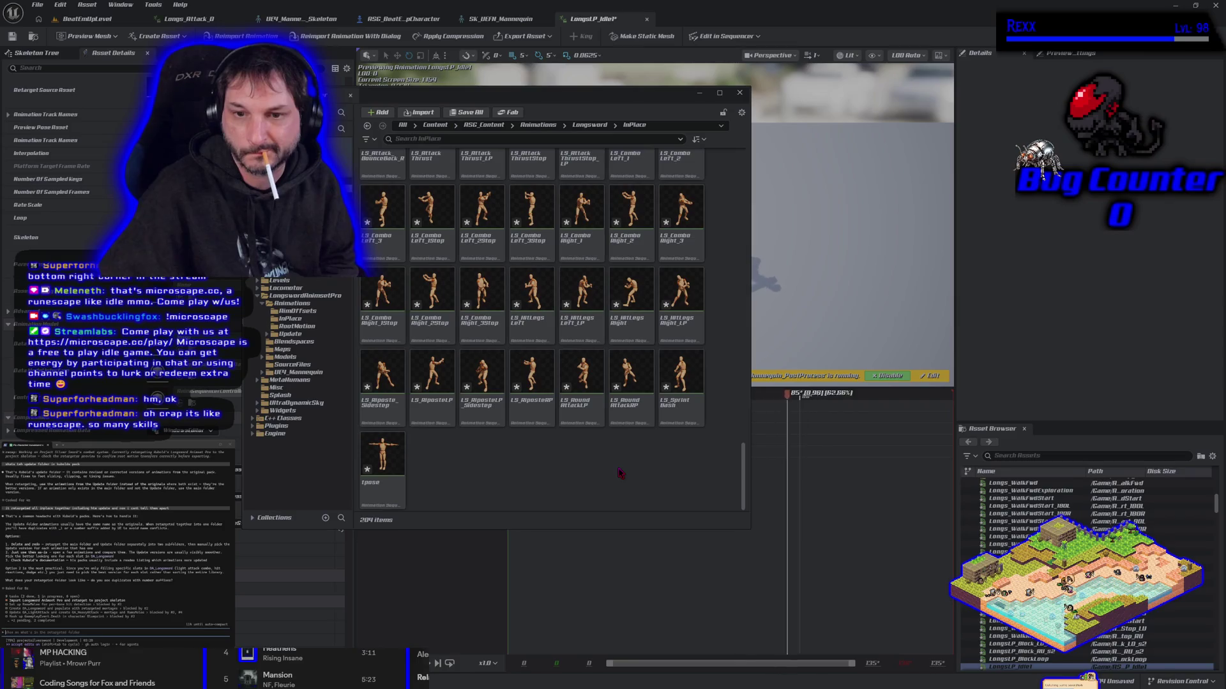
pyautogui.scroll(5, 621, 472)
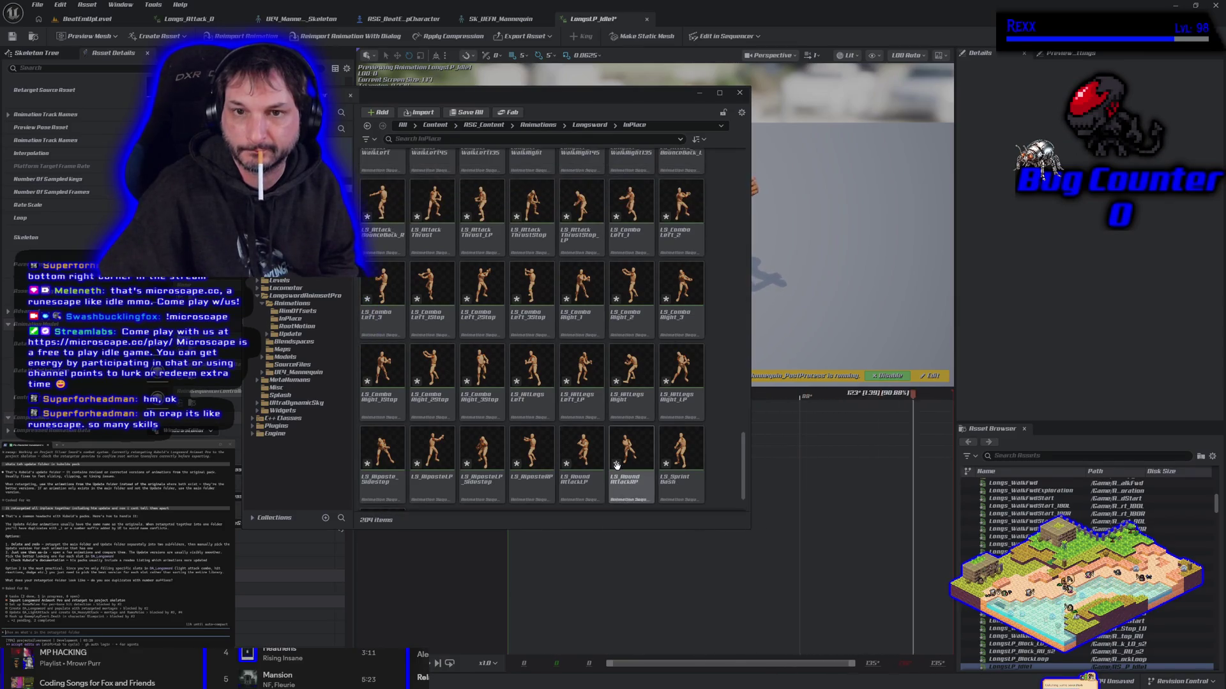
pyautogui.moveTo(621, 458)
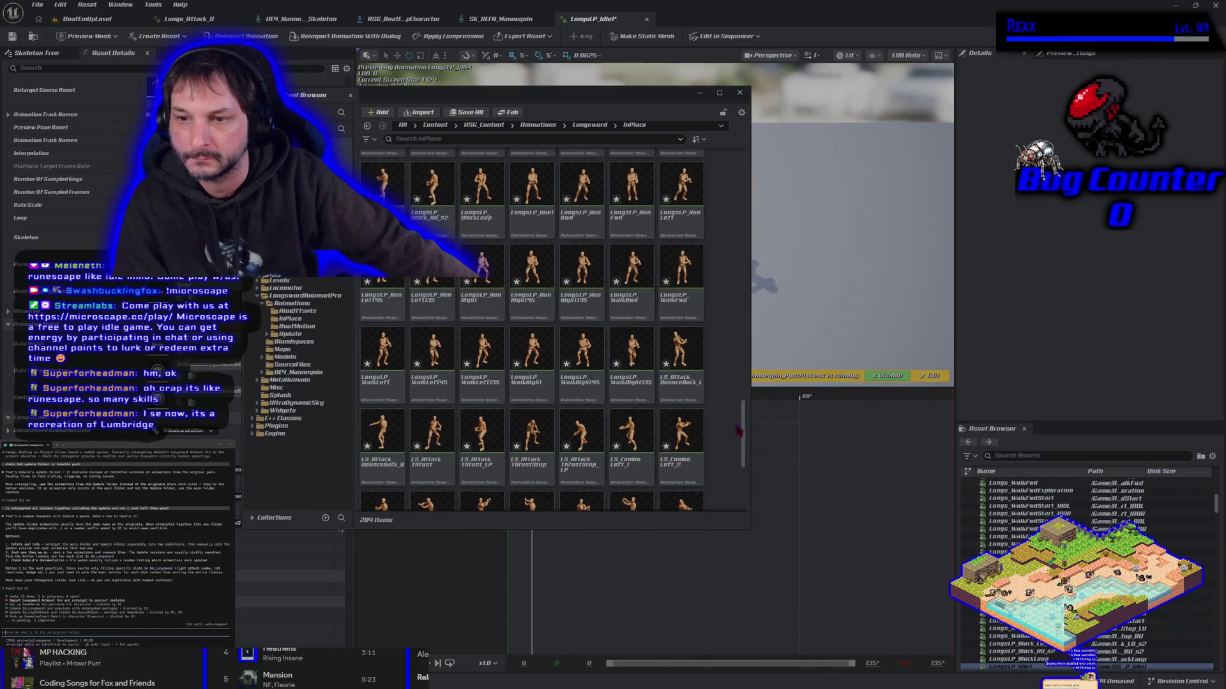
pyautogui.scroll(1, 742, 433)
pyautogui.scroll(20, 737, 383)
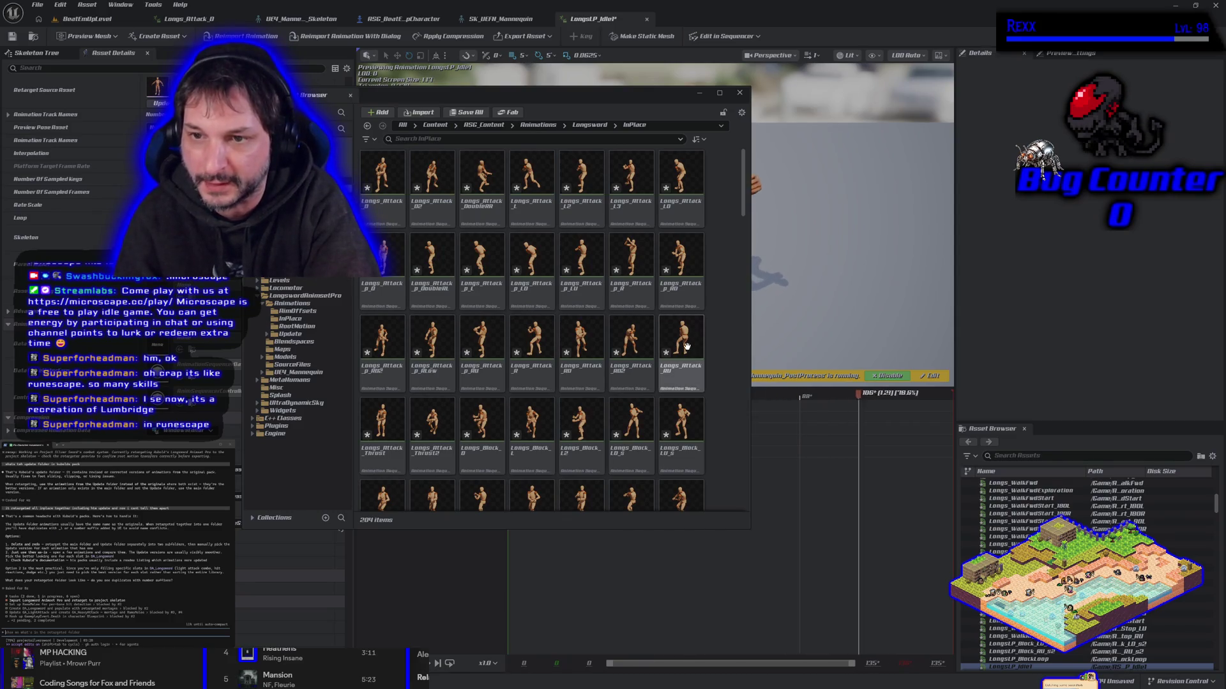
pyautogui.scroll(-2, 687, 345)
pyautogui.scroll(-5, 686, 345)
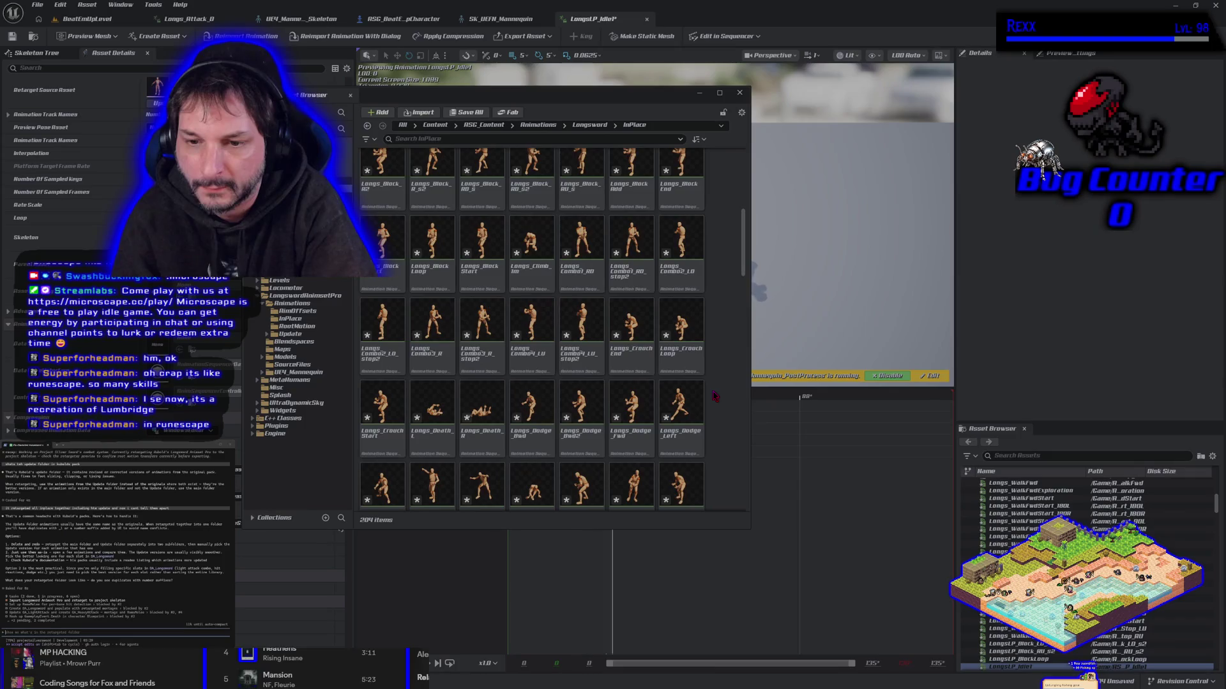
pyautogui.scroll(3, 715, 397)
pyautogui.scroll(5, 715, 396)
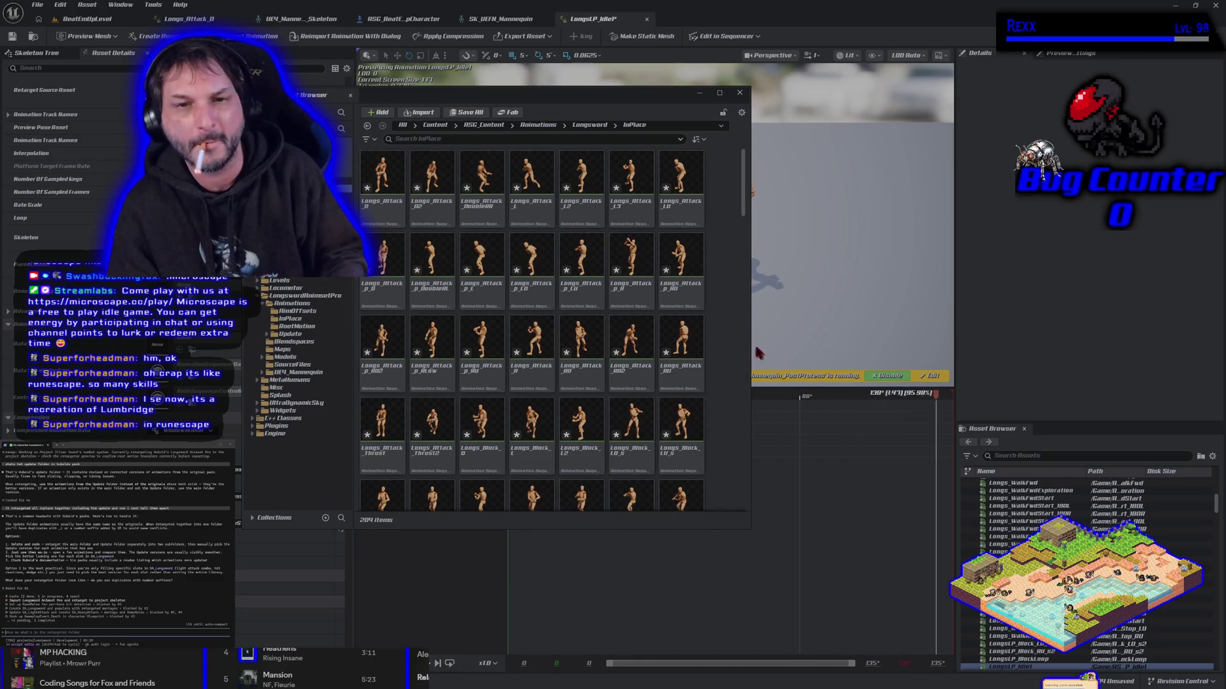
# - Save all modified Longsword InPlace animation assets with Save Selected
pyautogui.click(469, 113)
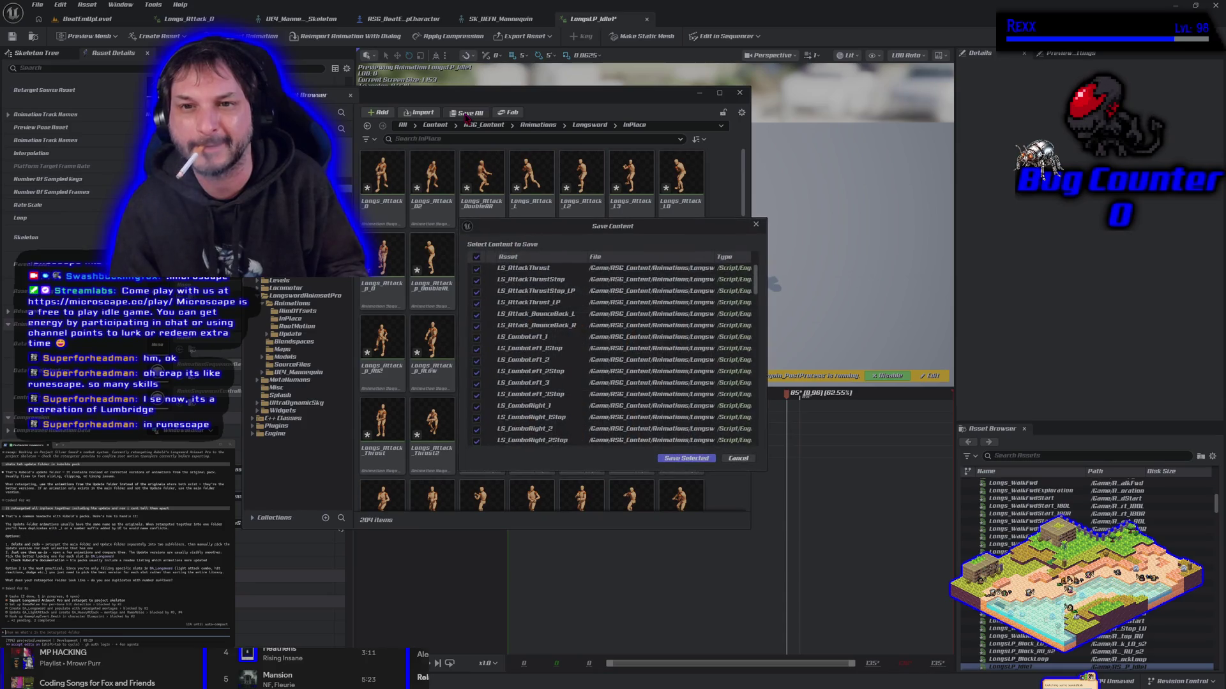
pyautogui.click(693, 458)
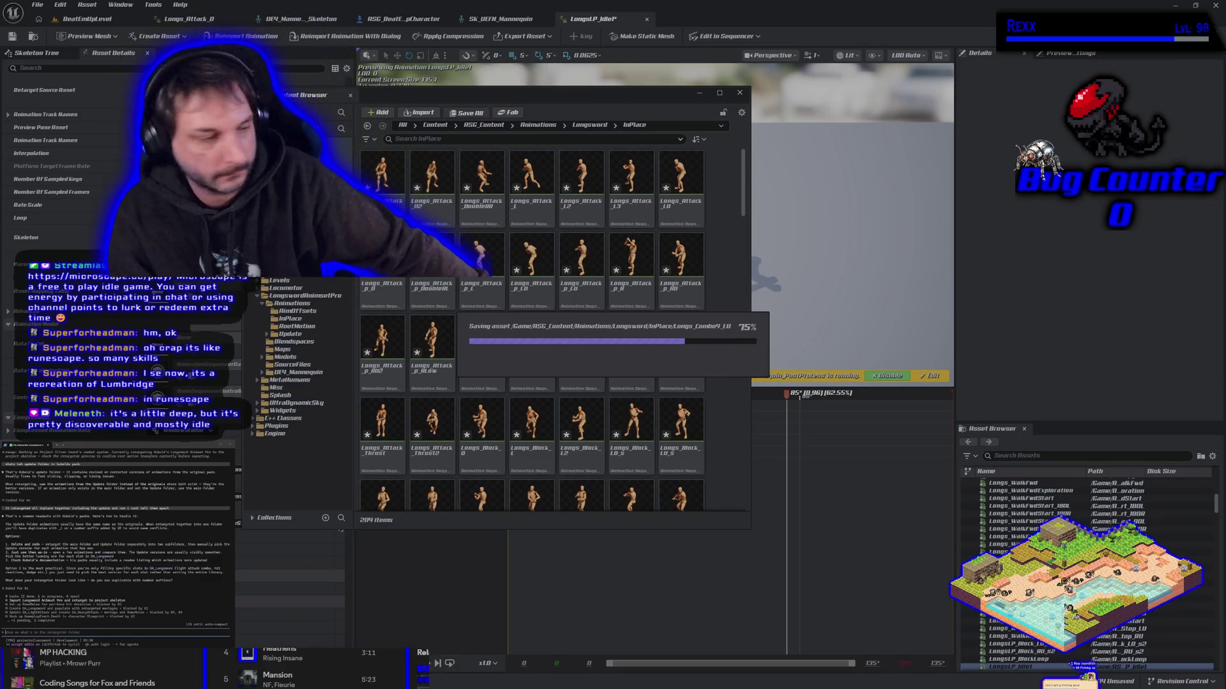
pyautogui.hotkey('alt', 'Tab')
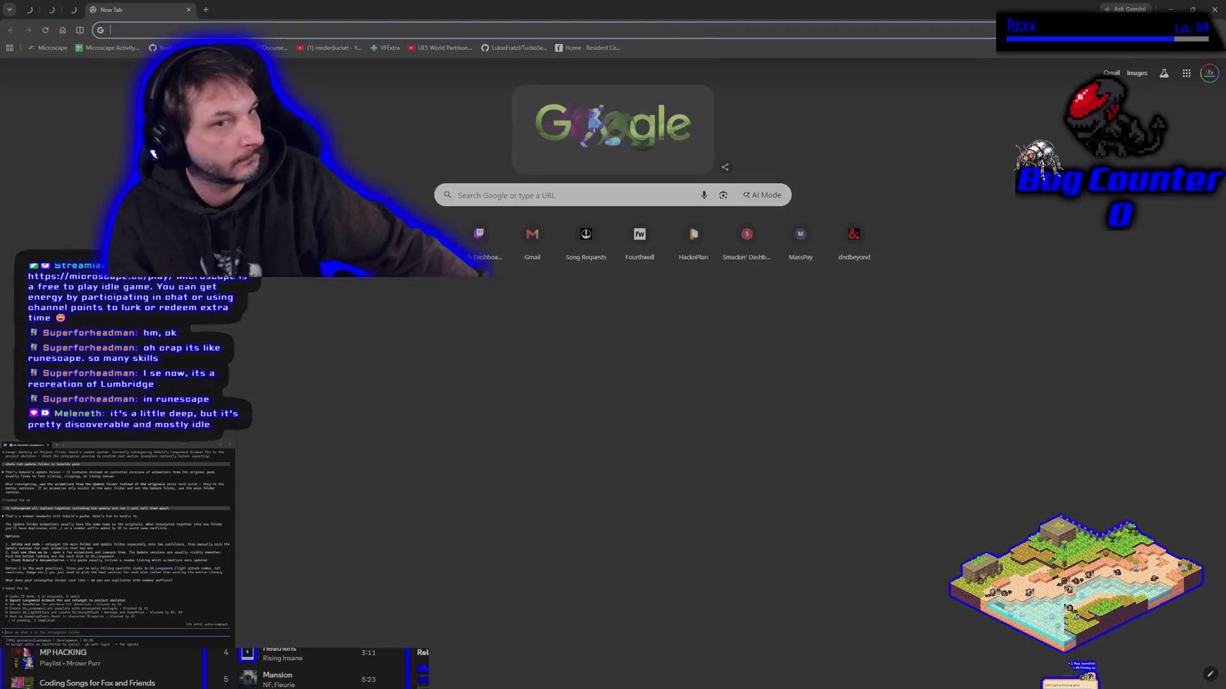
# - Load Microscape at microscape.cc/play, view its Activity panel, and return to Unreal Editor
pyautogui.click(48, 47)
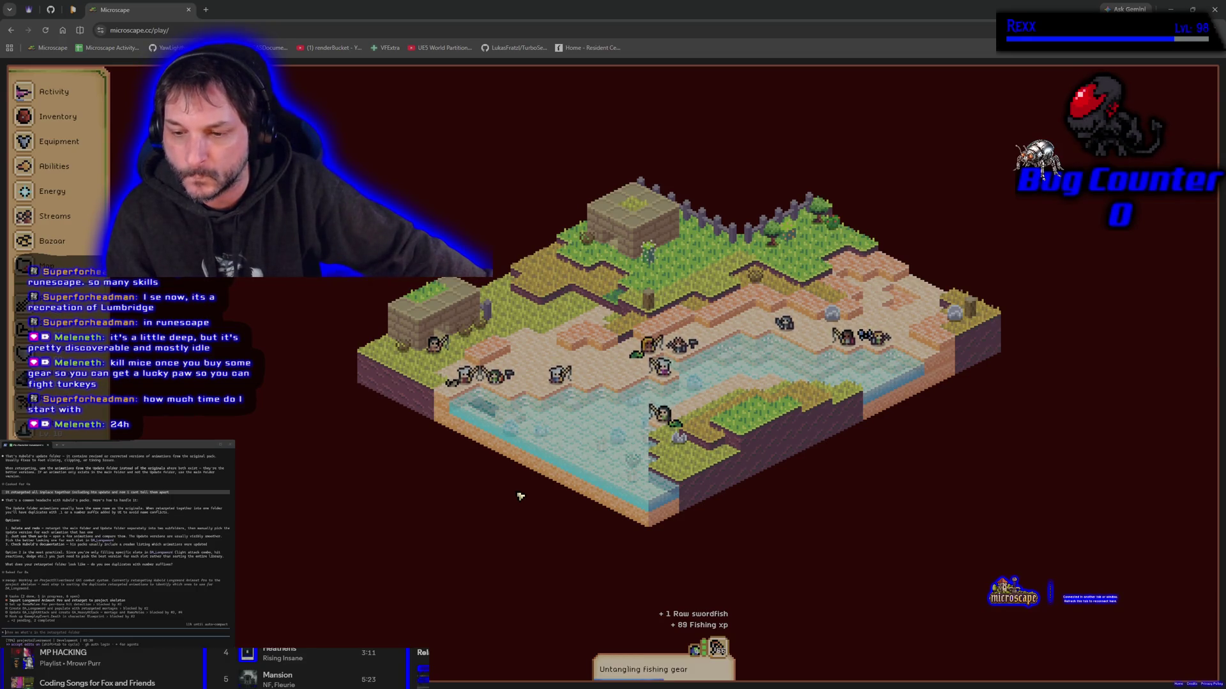
pyautogui.click(90, 93)
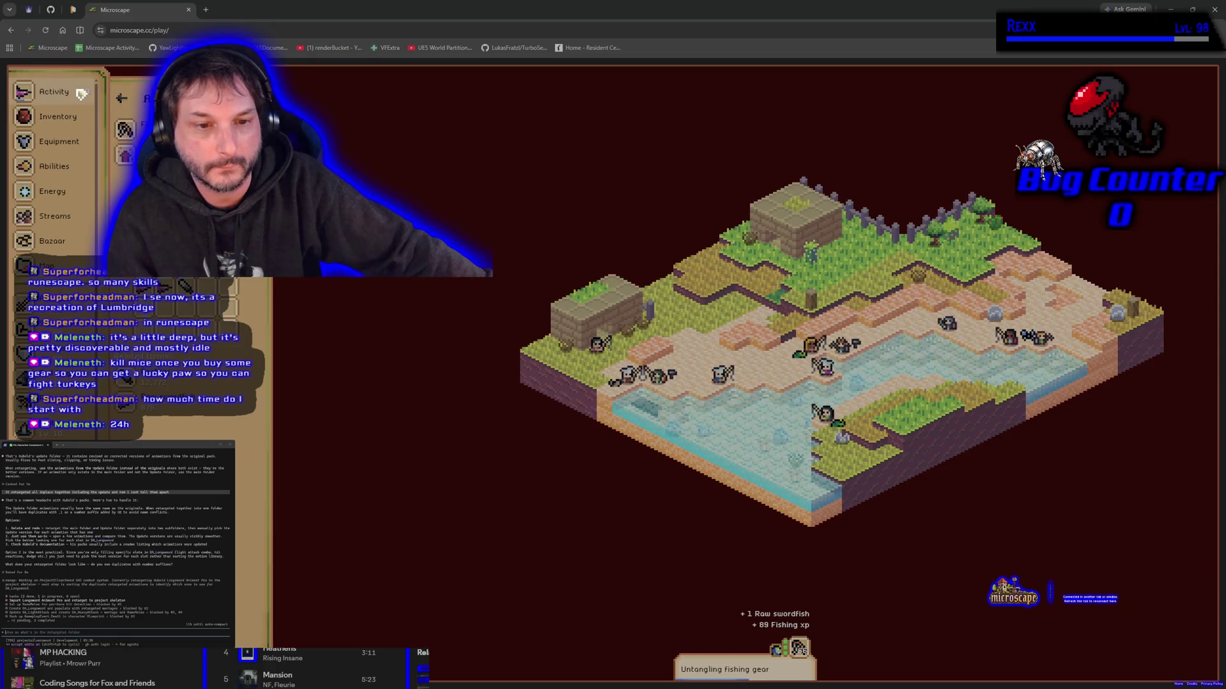
pyautogui.hotkey('alt', 'Tab')
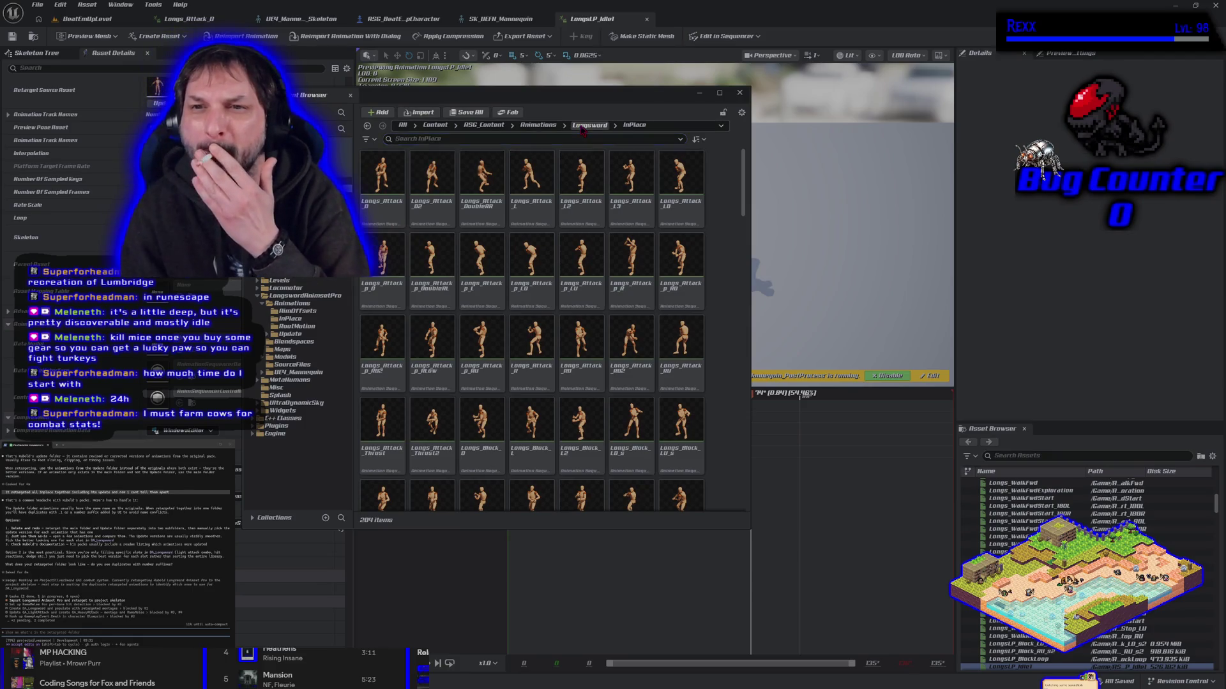
# - In the floating browser, go up to Longsword and open its empty RootMotion folder
pyautogui.click(587, 125)
pyautogui.doubleClick(480, 178)
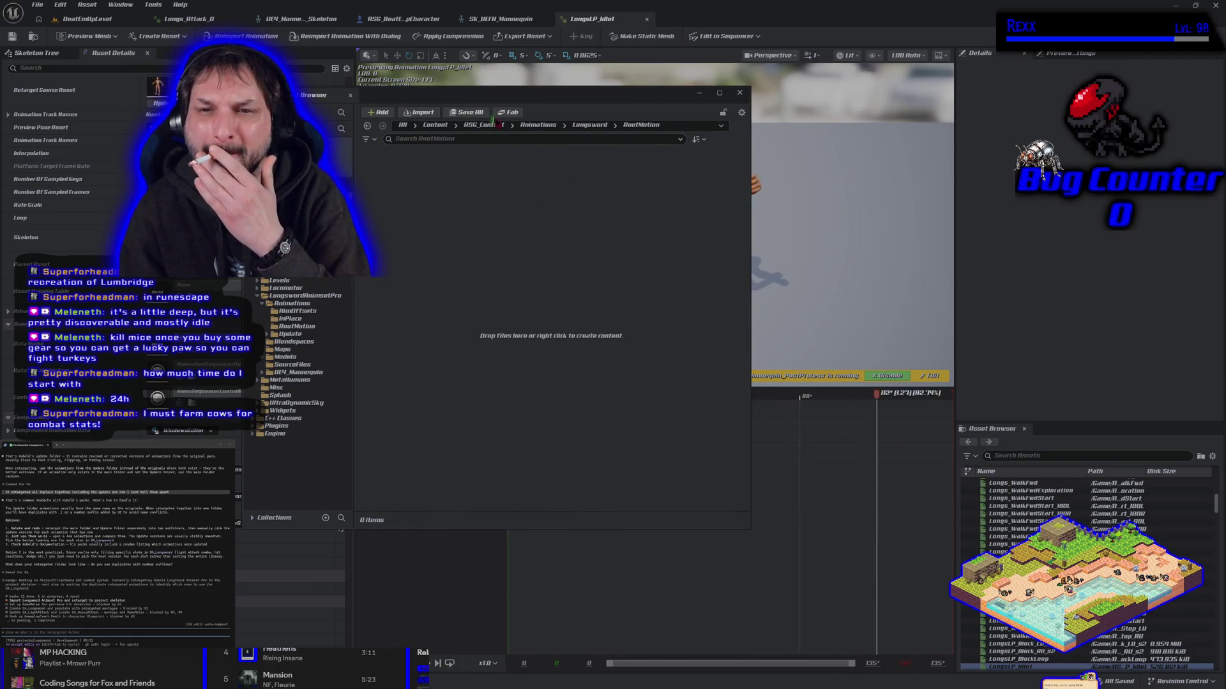
pyautogui.hotkey('ctrl', 'space')
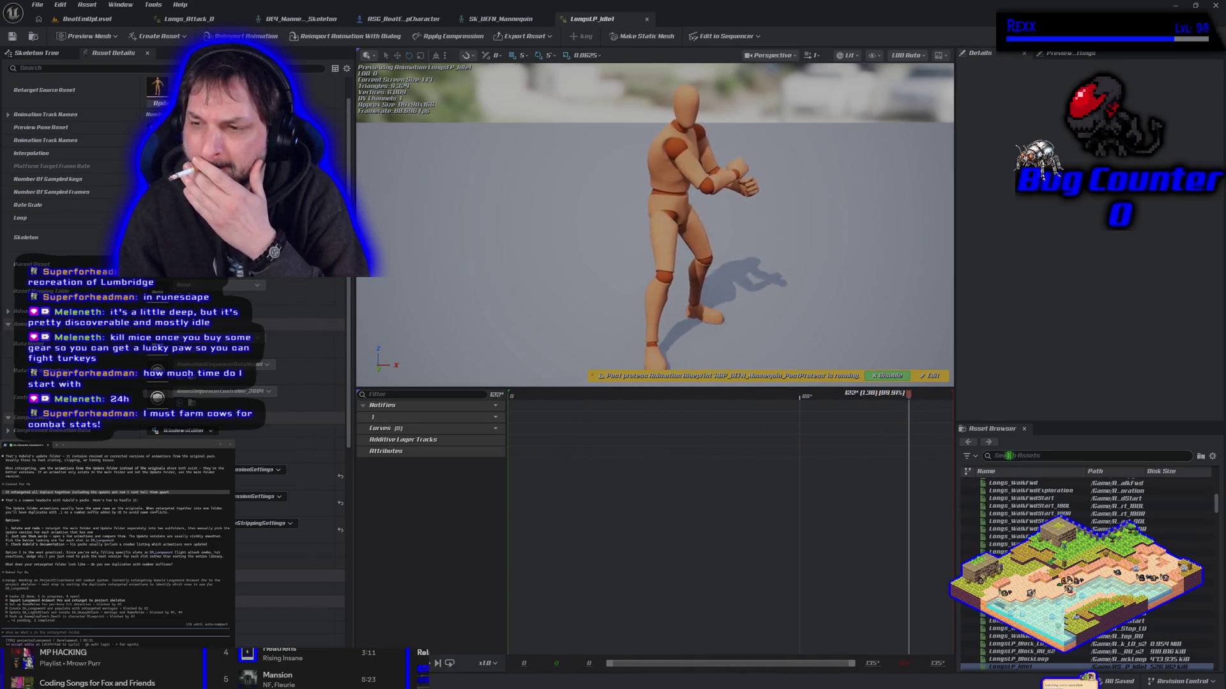
# - In the Content Drawer, go up to Animations, open RootMotion, then back out into Update
pyautogui.hotkey('ctrl', 'space')
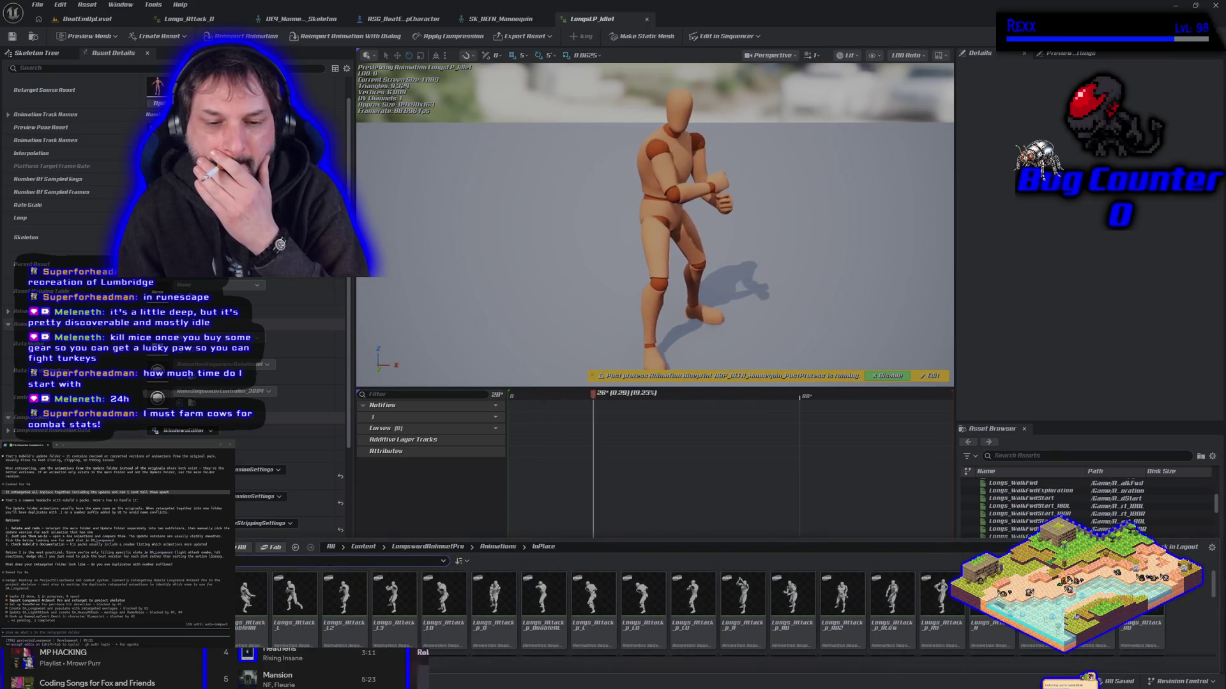
pyautogui.click(501, 548)
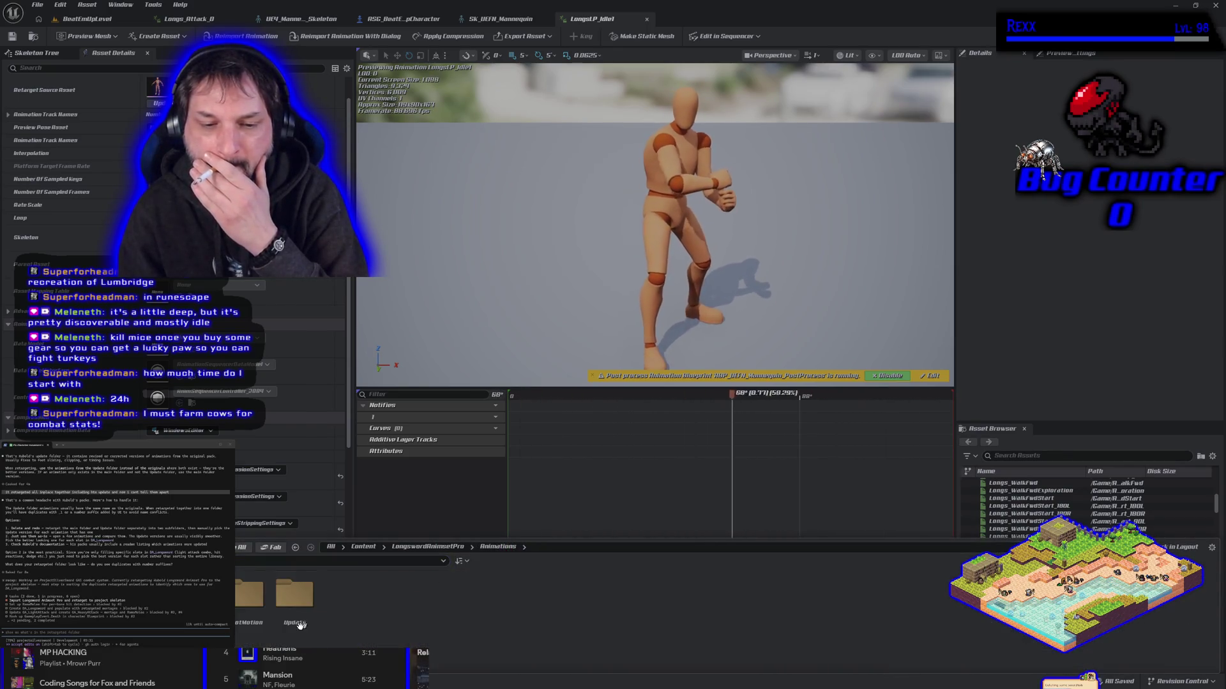
pyautogui.doubleClick(252, 603)
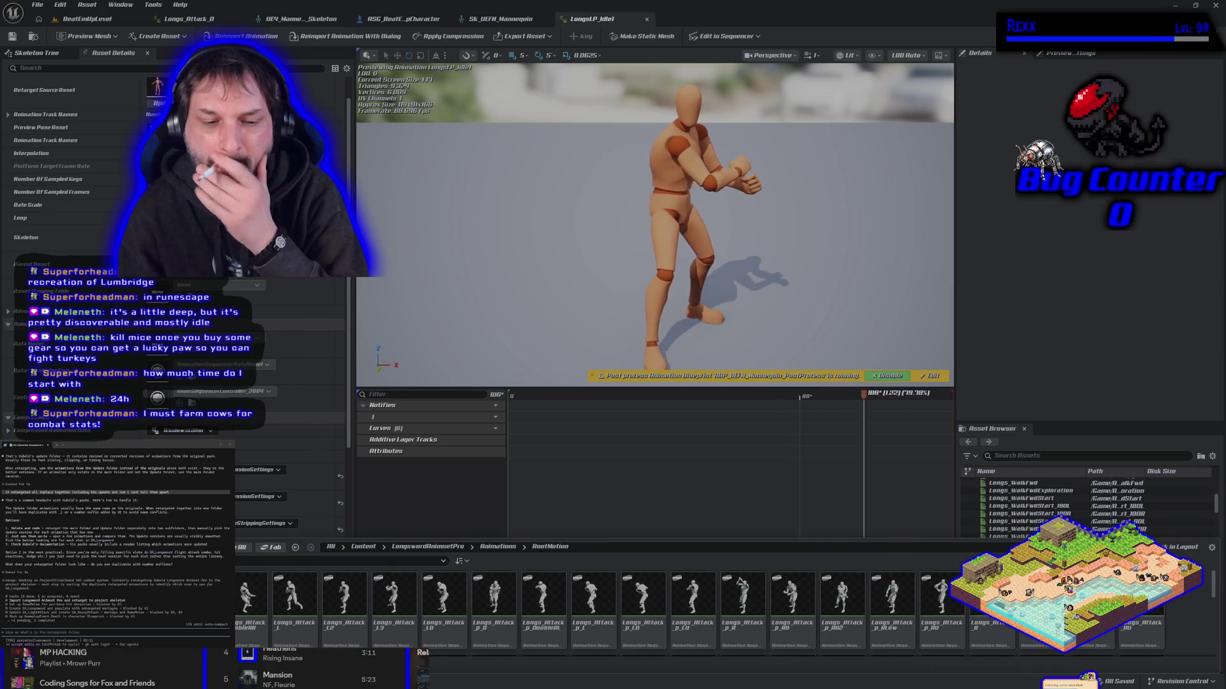
pyautogui.moveTo(393, 597)
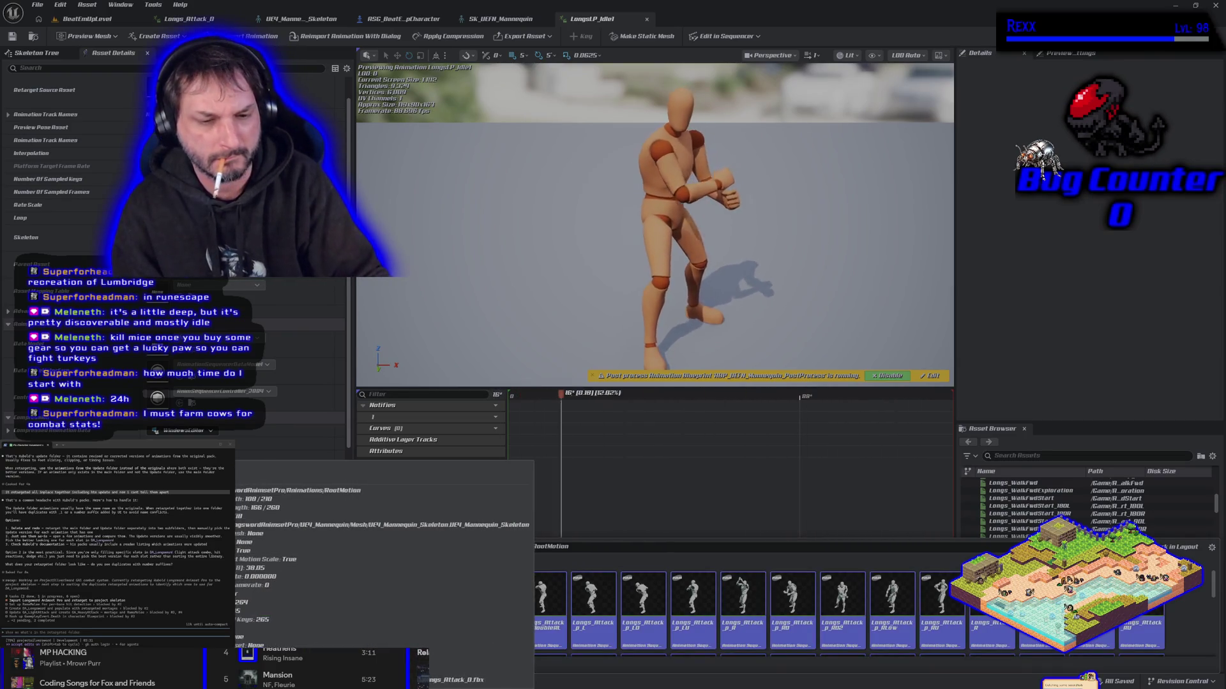
pyautogui.hotkey('alt', 'Left')
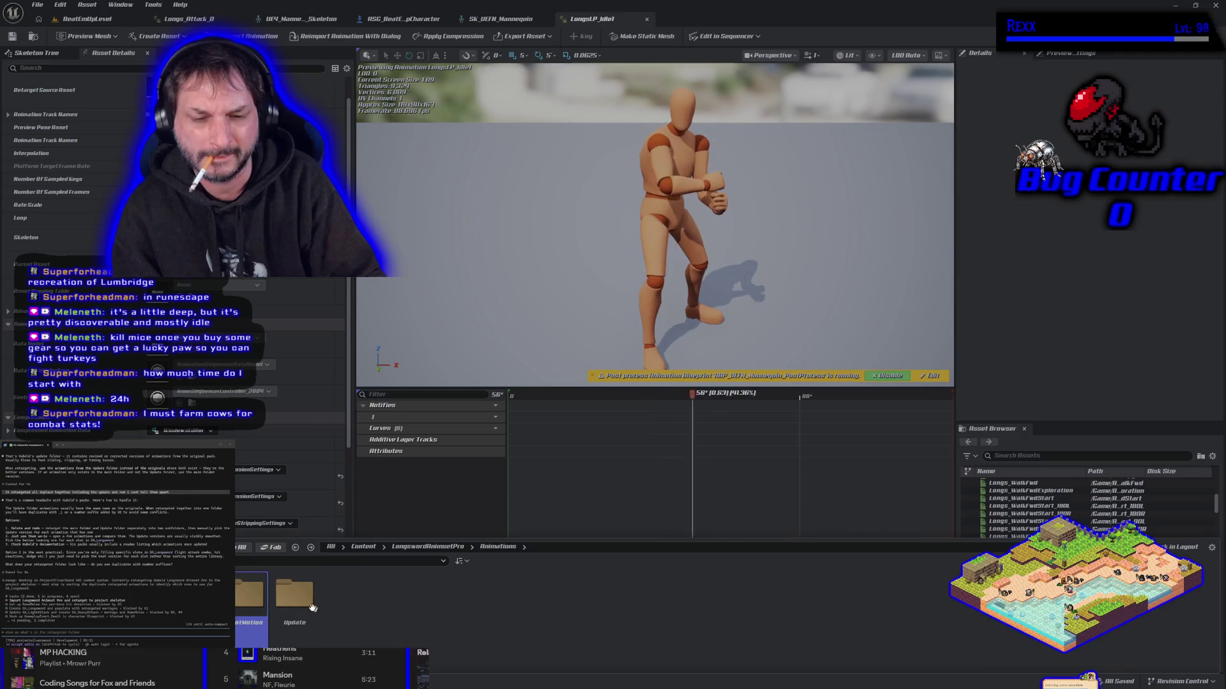
pyautogui.doubleClick(297, 609)
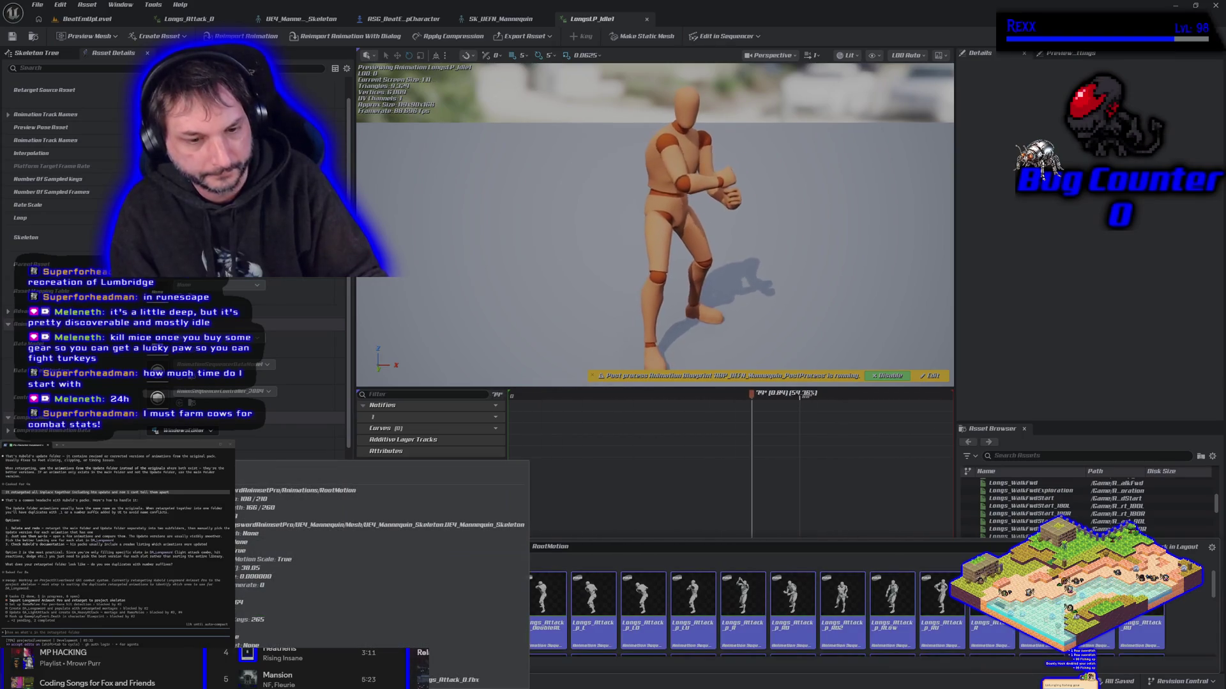
# - Start Retarget Animations with SKM_UEFN_Mannequin as the target mesh
pyautogui.rightClick(160, 632)
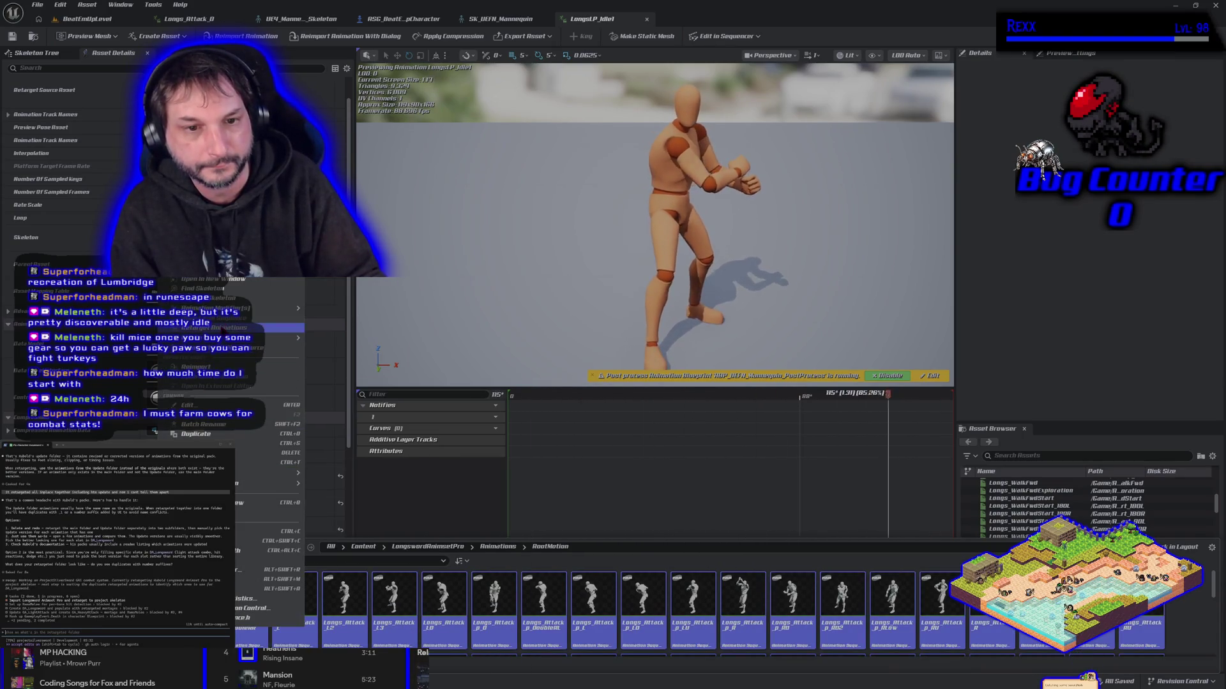
pyautogui.click(211, 327)
pyautogui.click(836, 249)
pyautogui.write('uef')
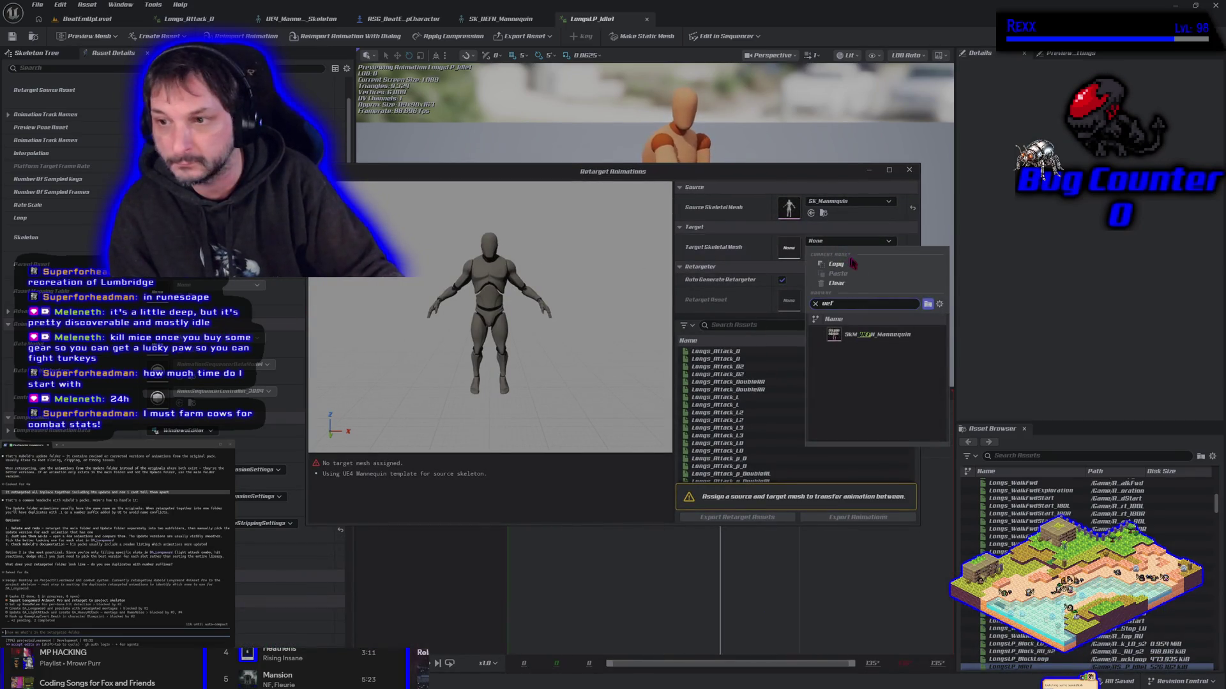
pyautogui.click(871, 335)
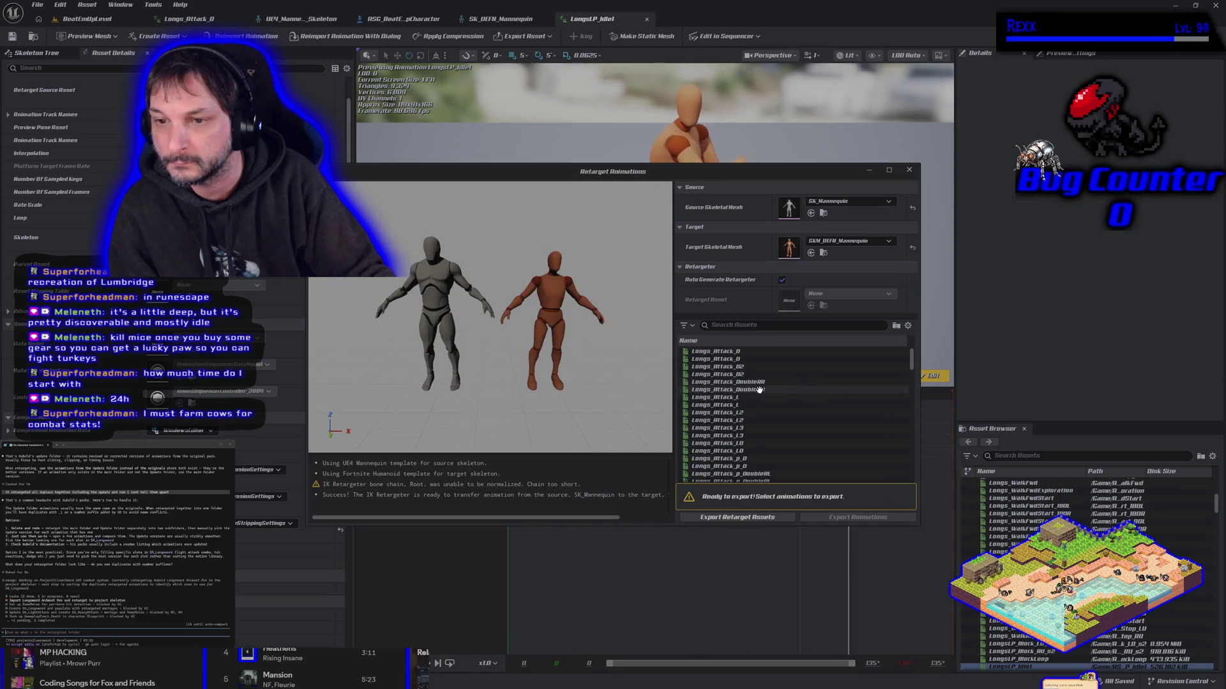
# - Filter the animation list by 'RootMotion' and select all the matching animations
pyautogui.click(718, 323)
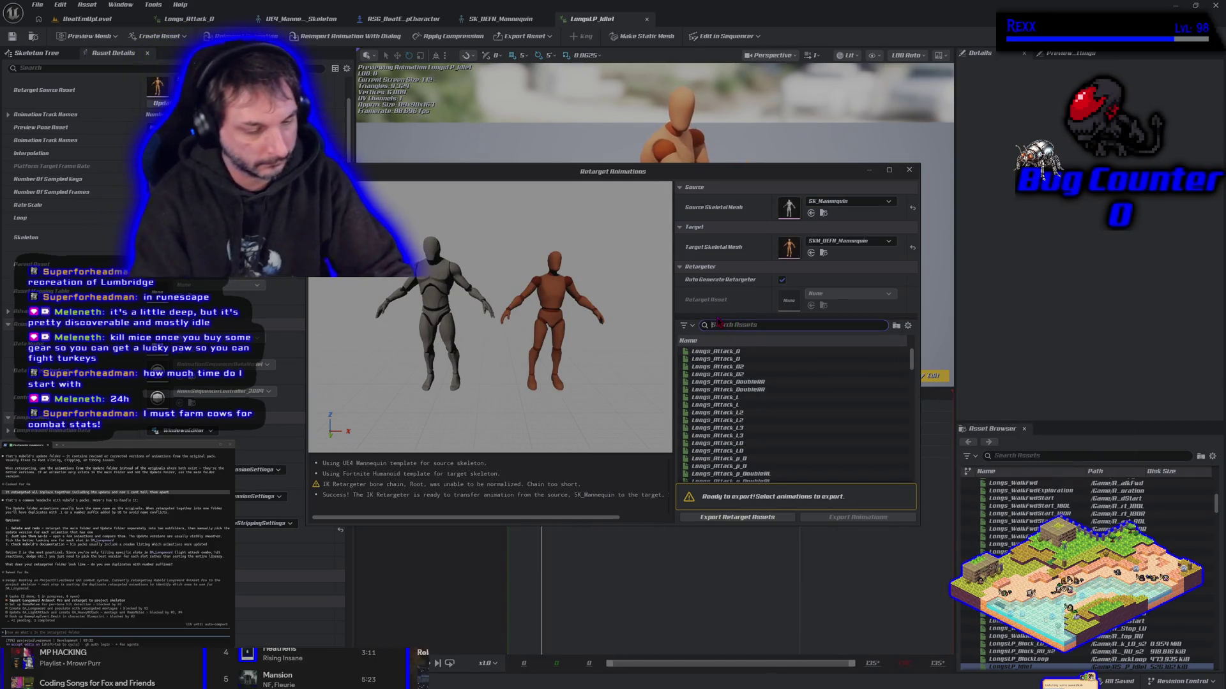
pyautogui.write('RootMotion')
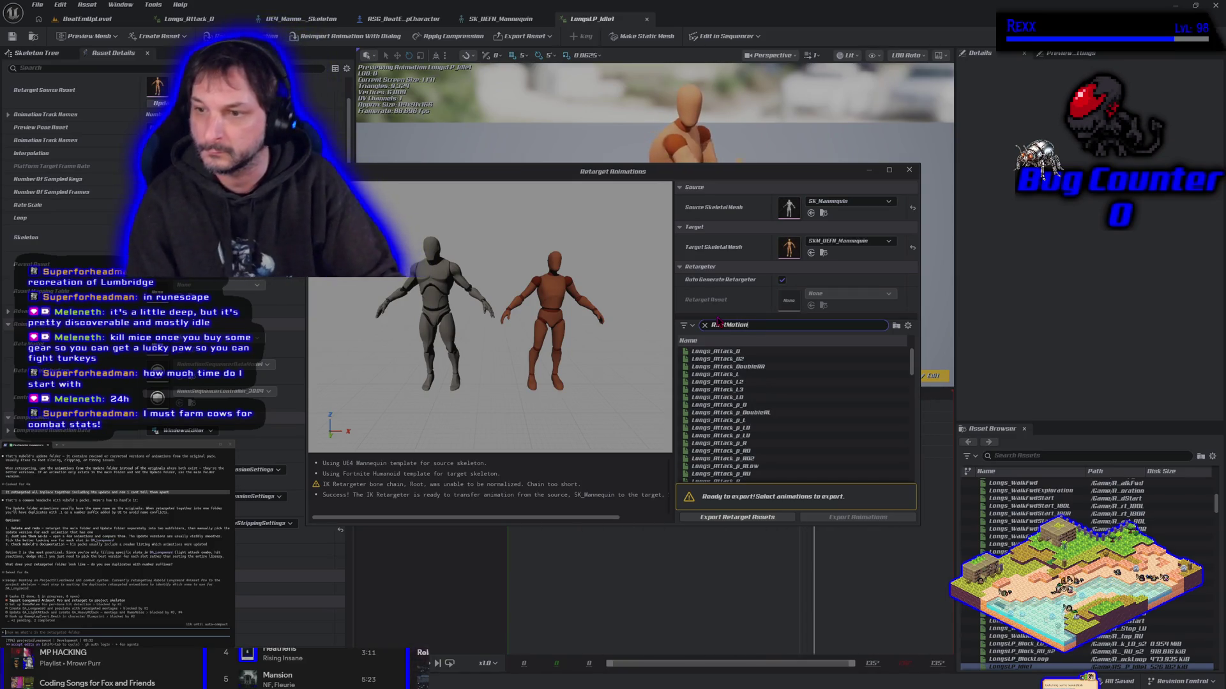
pyautogui.moveTo(804, 392)
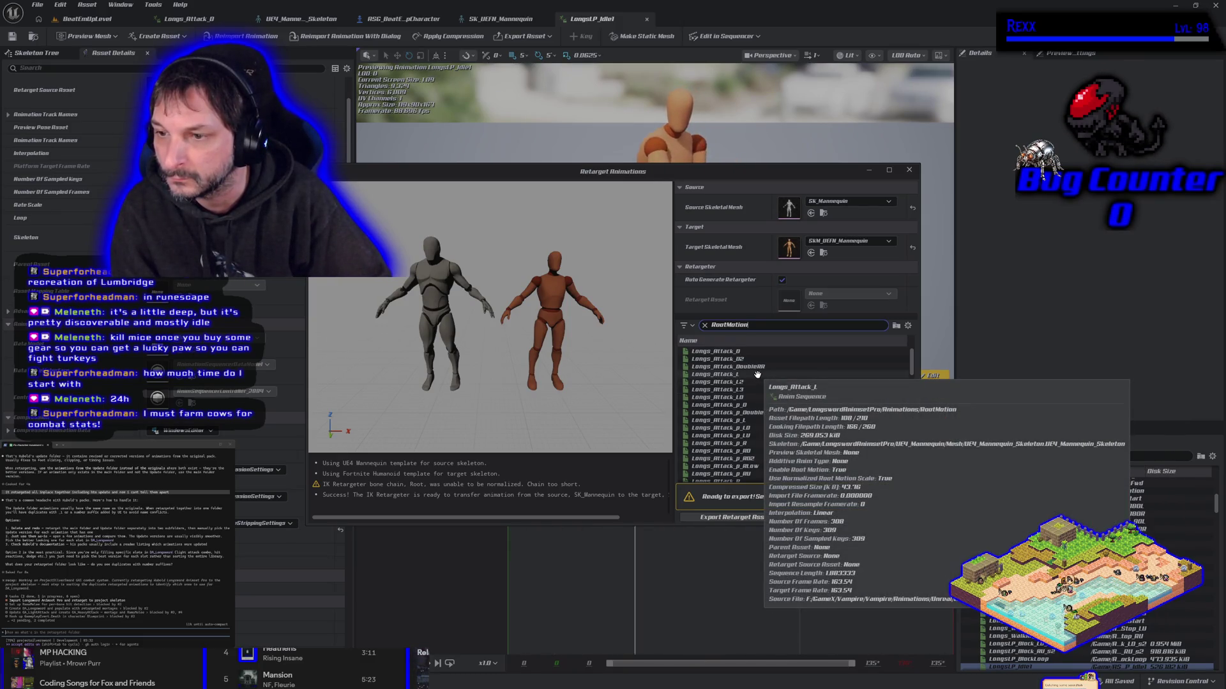
pyautogui.moveTo(732, 351)
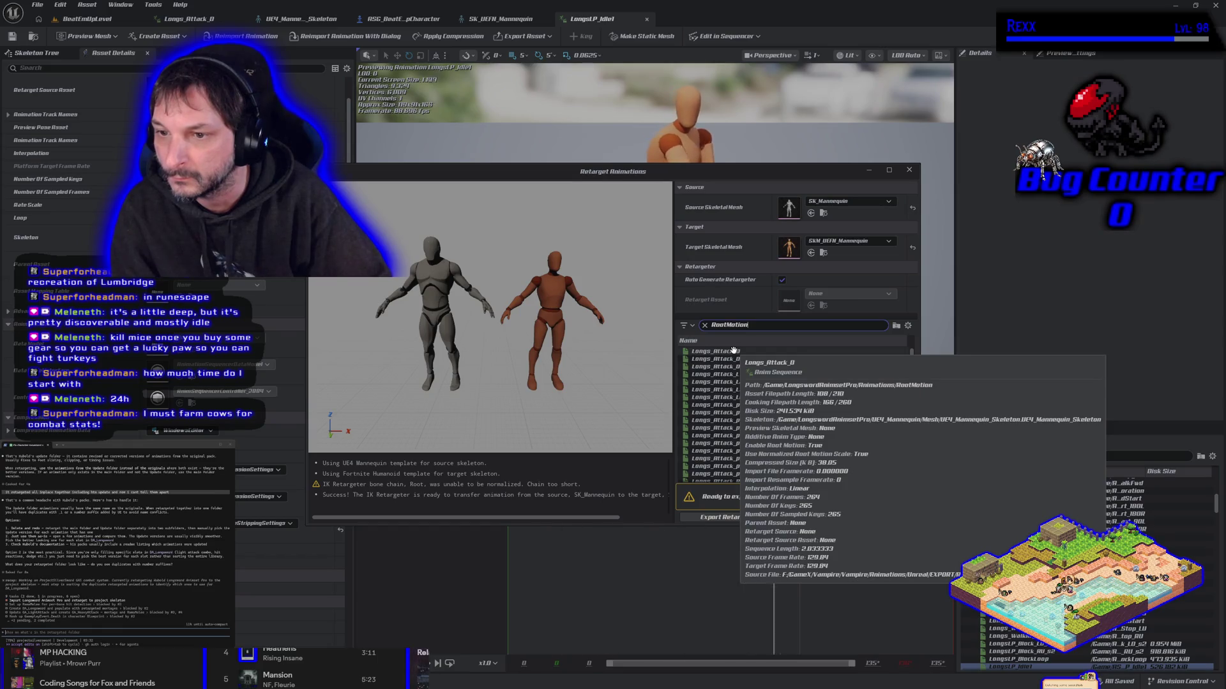
pyautogui.moveTo(750, 459)
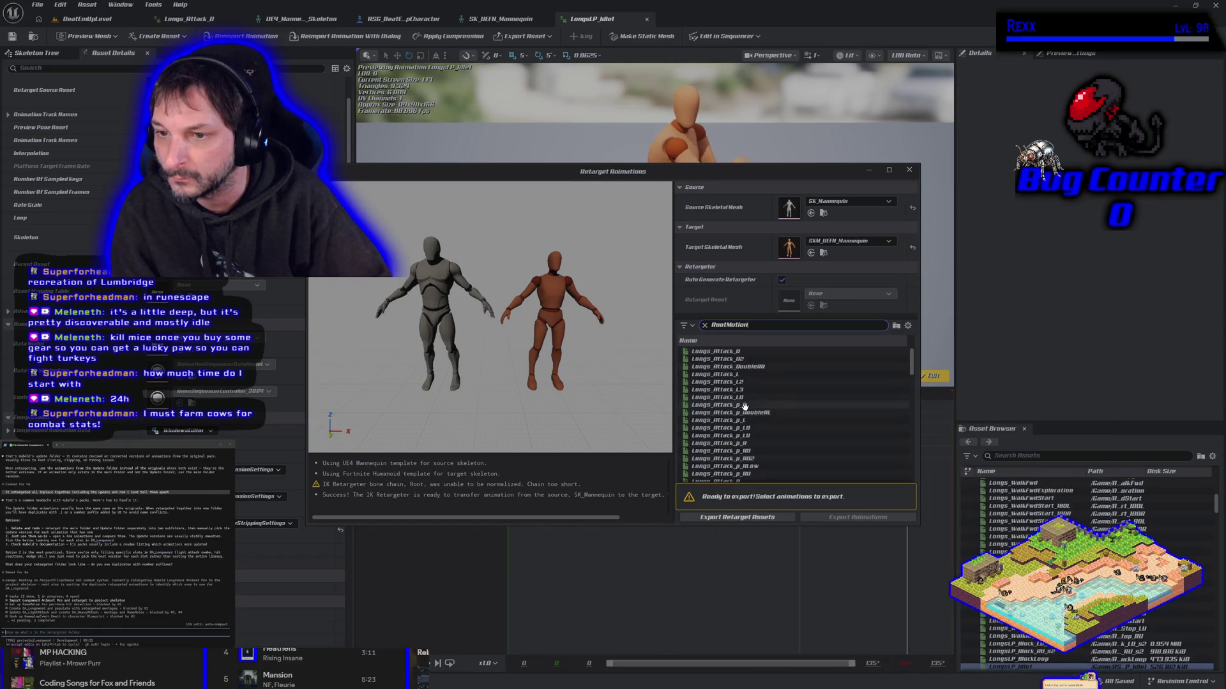
pyautogui.click(744, 406)
pyautogui.hotkey('ctrl', 'a')
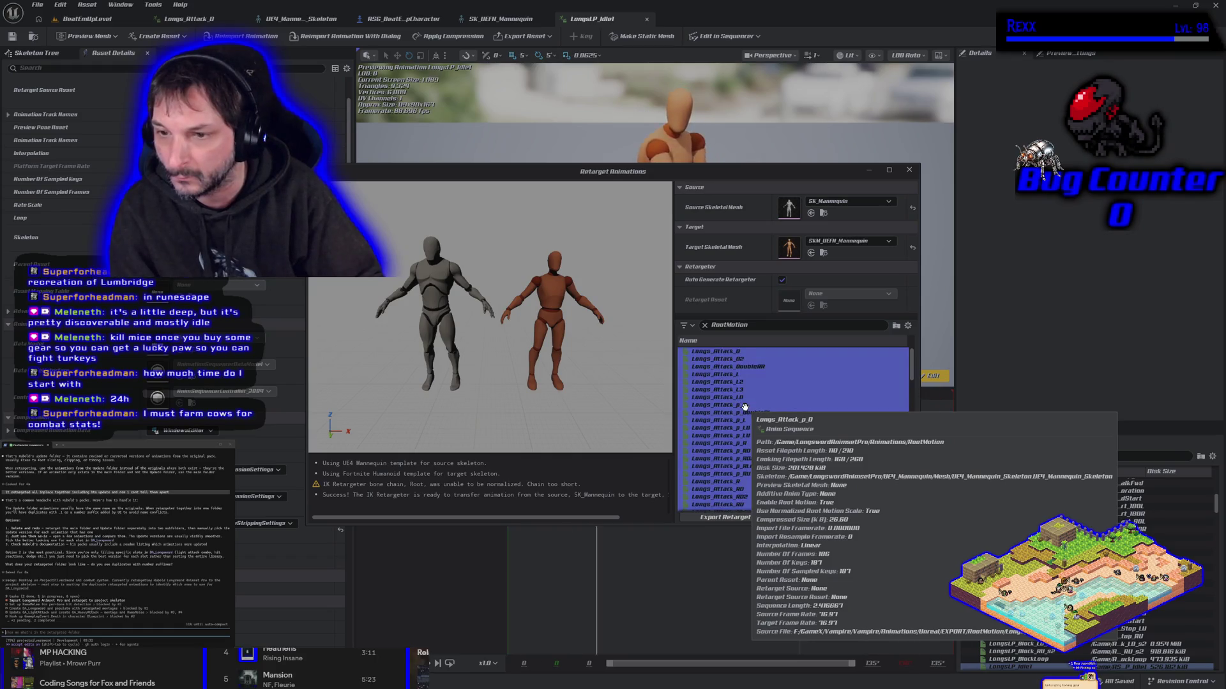
pyautogui.moveTo(745, 408)
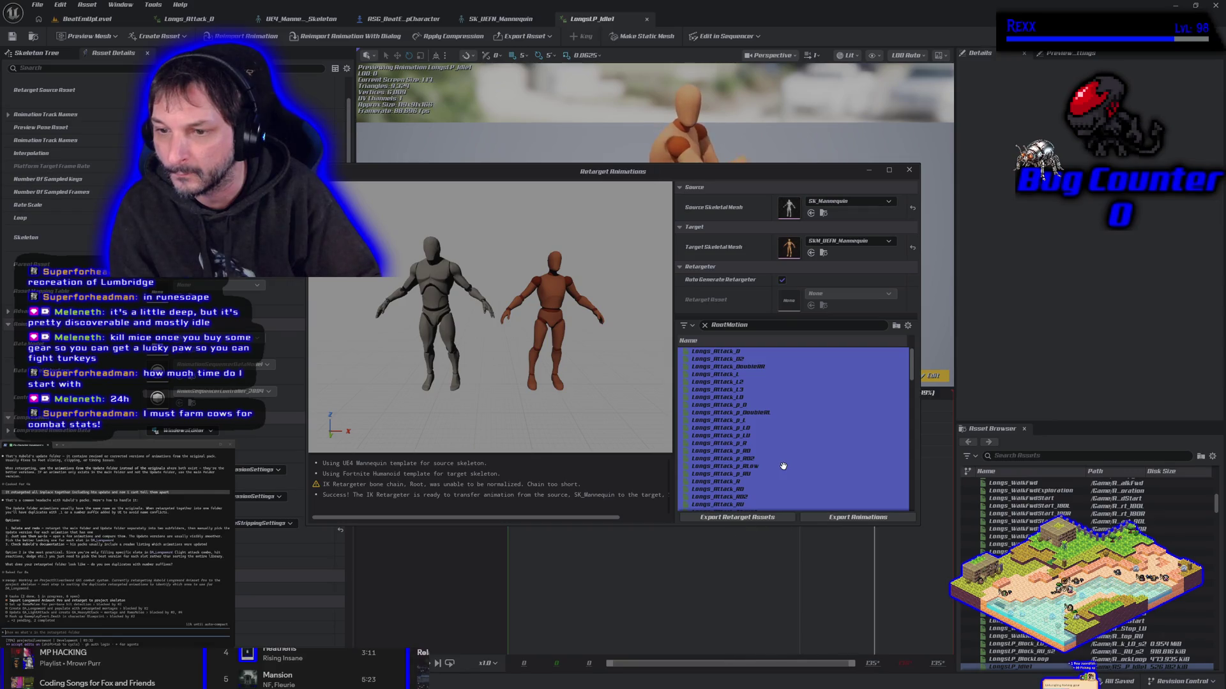
# - Export the retargeted animations to RSG_Content/Animations/Longsword/RootMotion and start the batch duplication
pyautogui.click(843, 519)
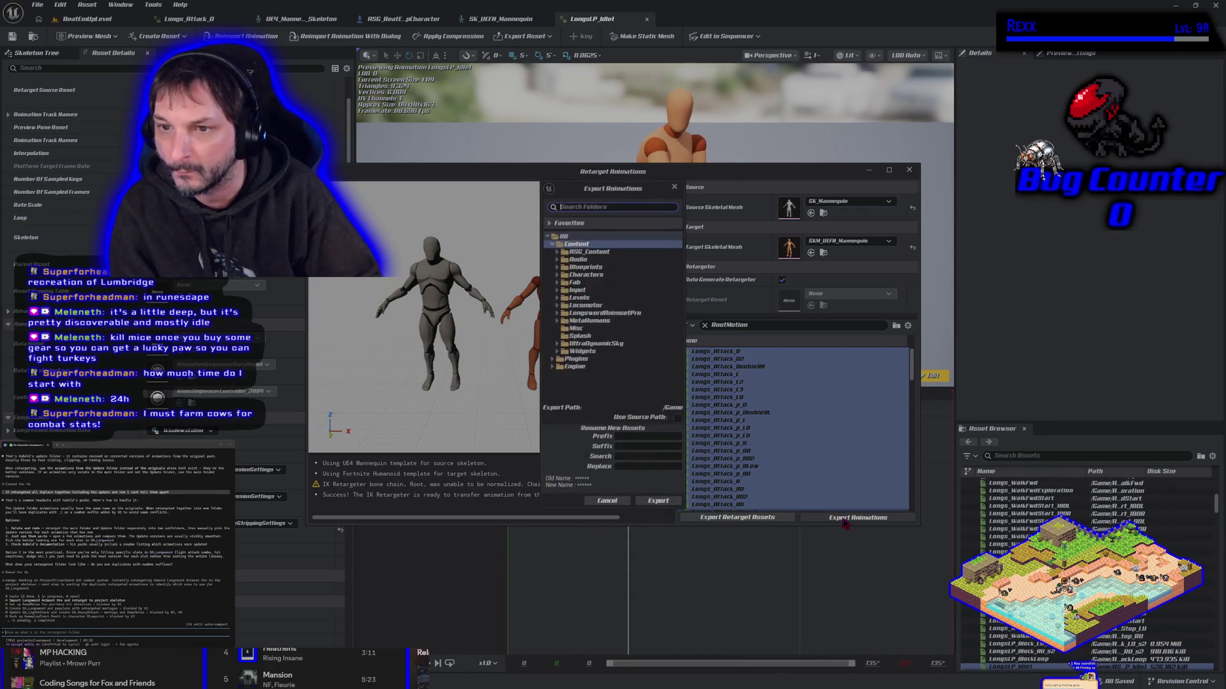
pyautogui.click(558, 253)
pyautogui.click(562, 259)
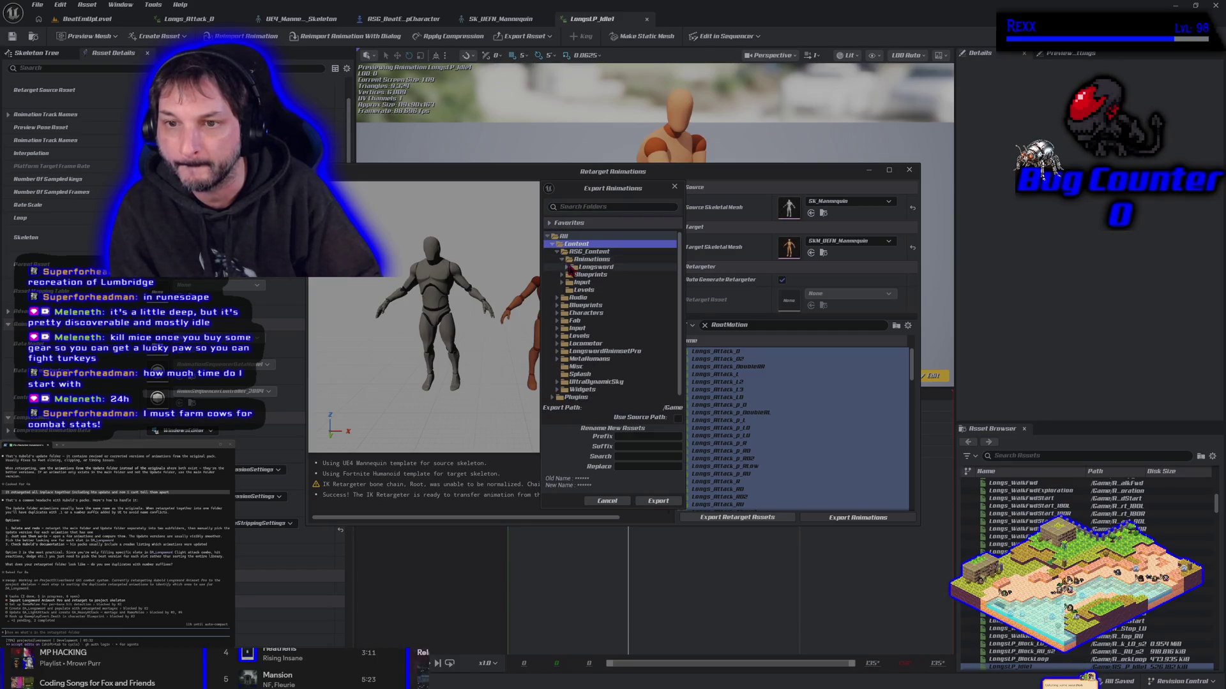
pyautogui.click(566, 268)
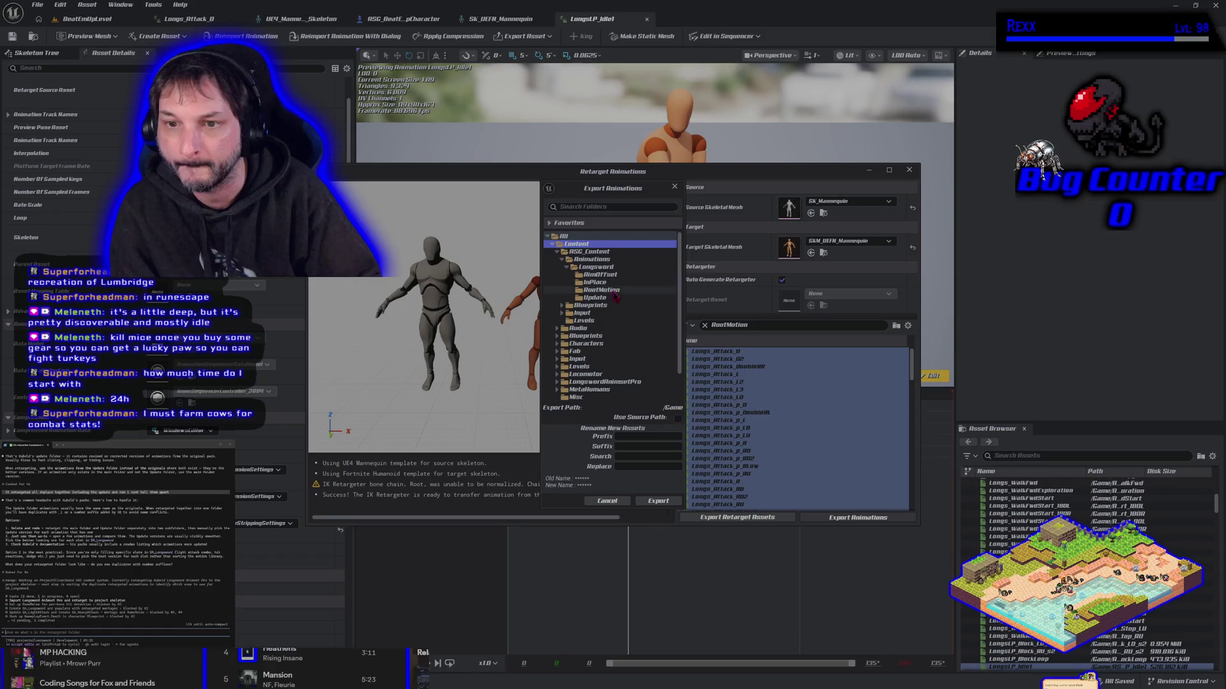
pyautogui.click(614, 291)
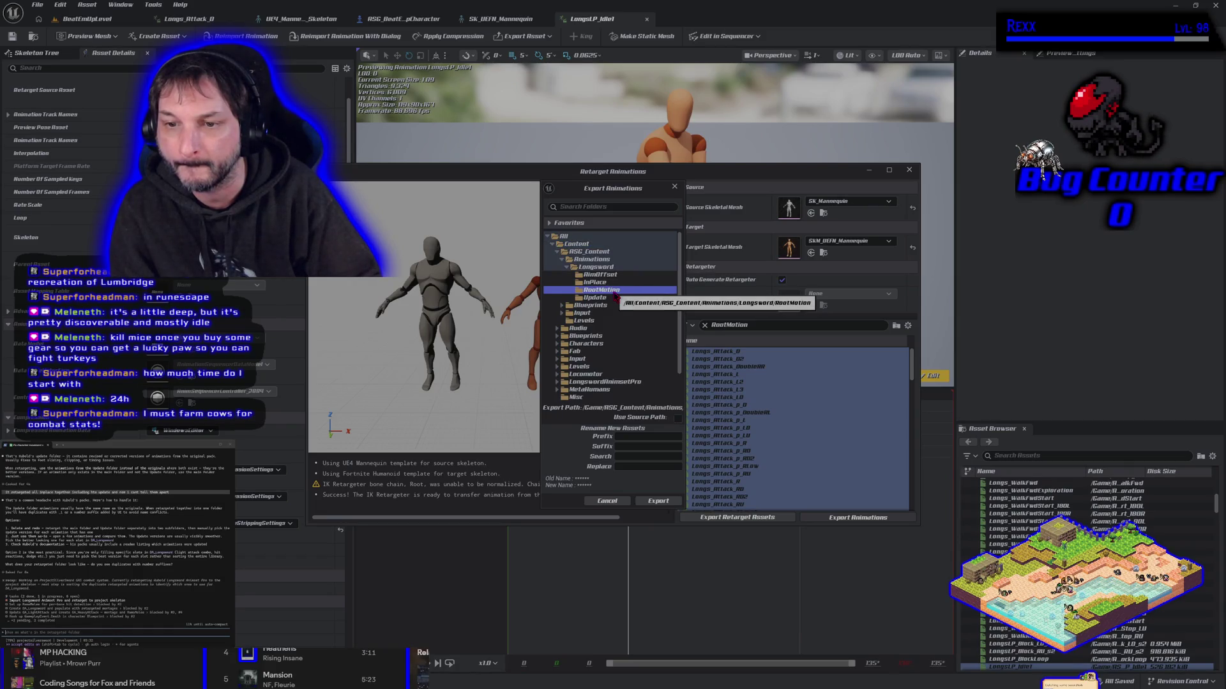
pyautogui.click(658, 501)
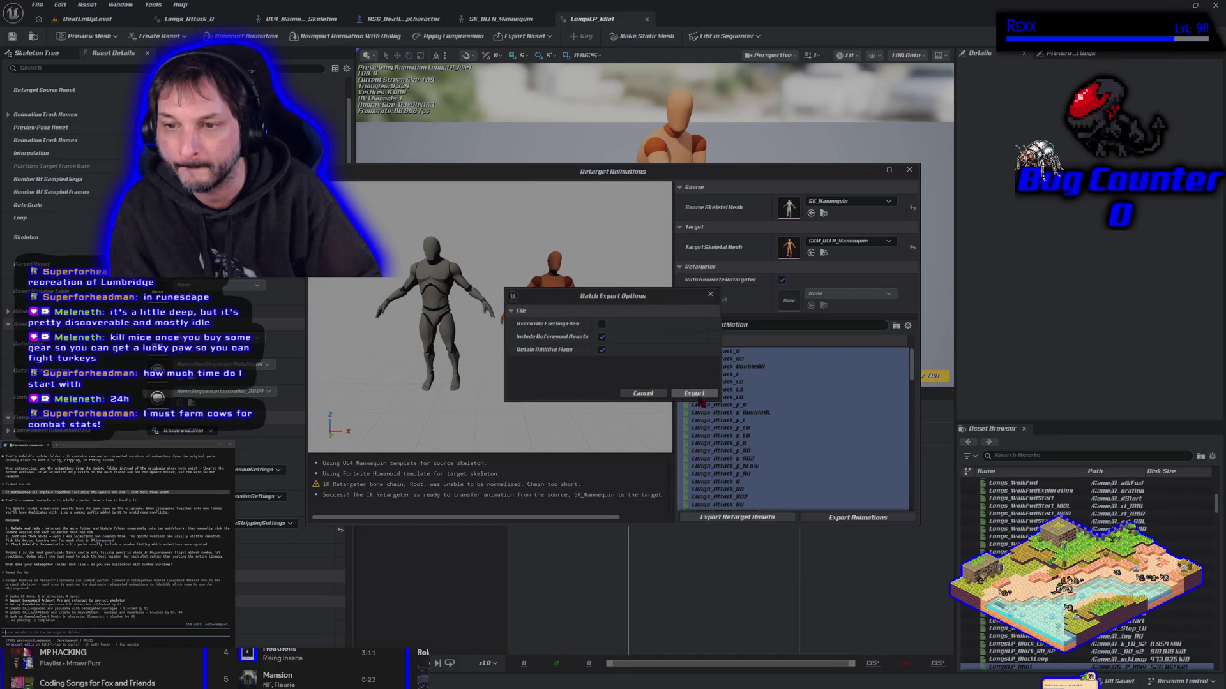
pyautogui.click(700, 398)
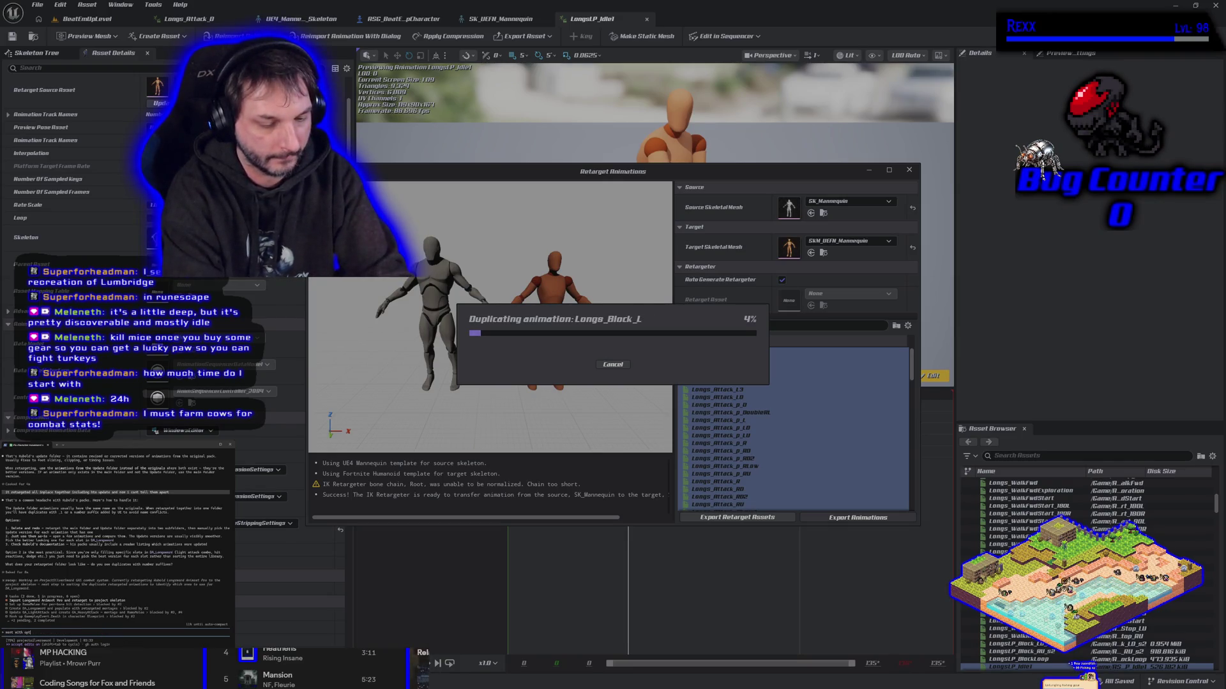
# - Send the assistant a note that the RootMotion retarget is running and InPlace is done
pyautogui.write('2 its')
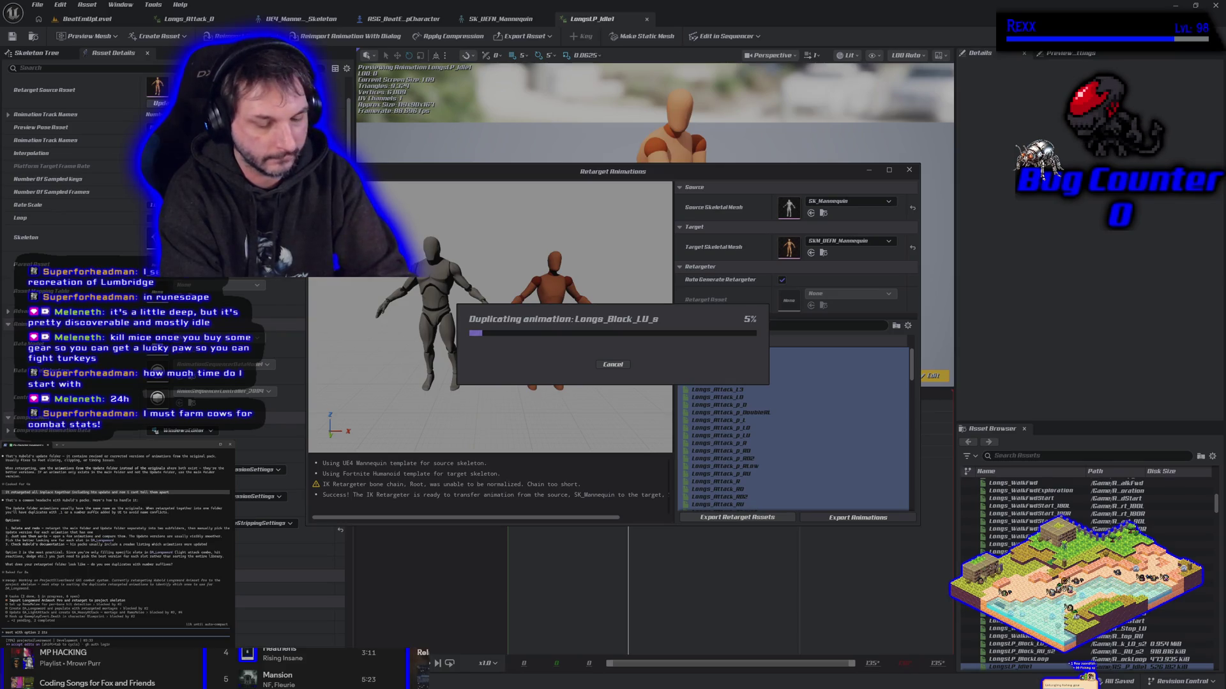
pyautogui.write(' retargeting')
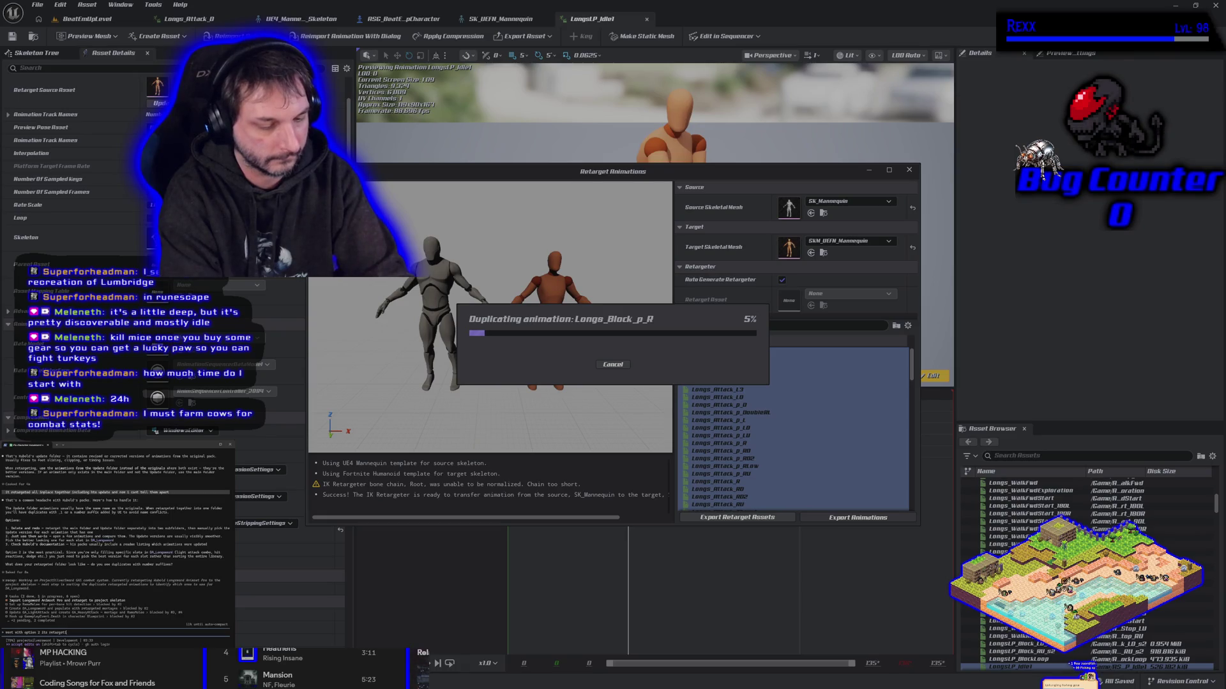
pyautogui.write(' the la')
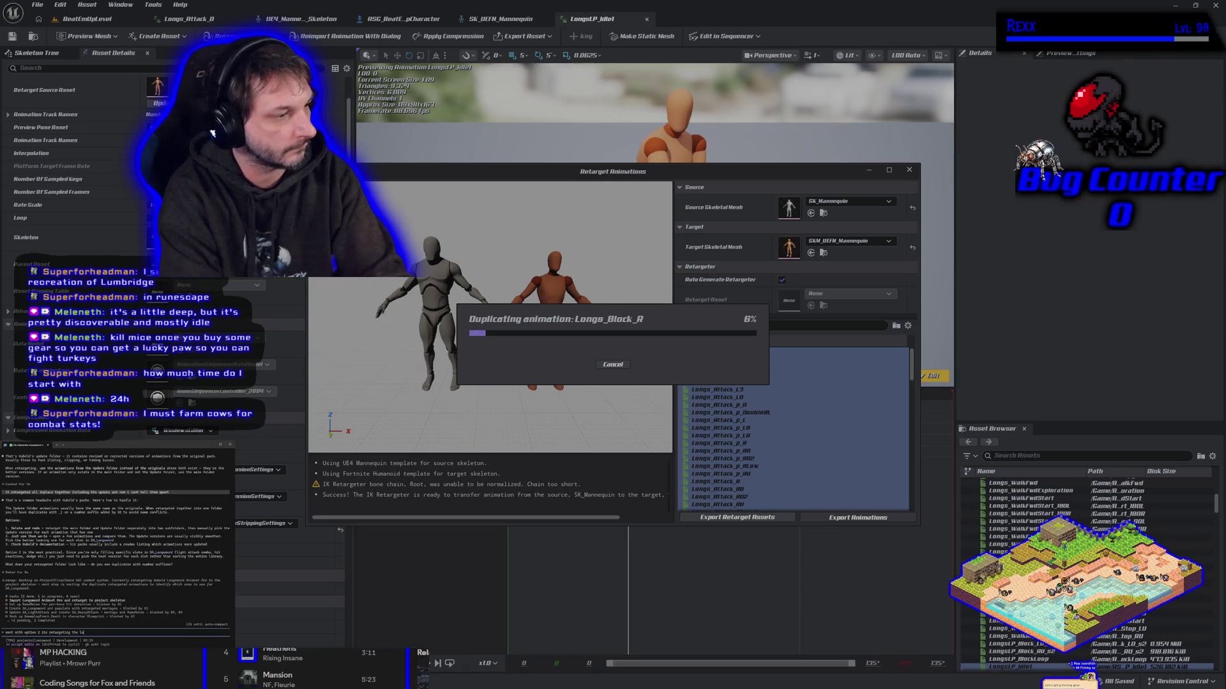
pyautogui.write('st motion now the in place isdone just has the update file')
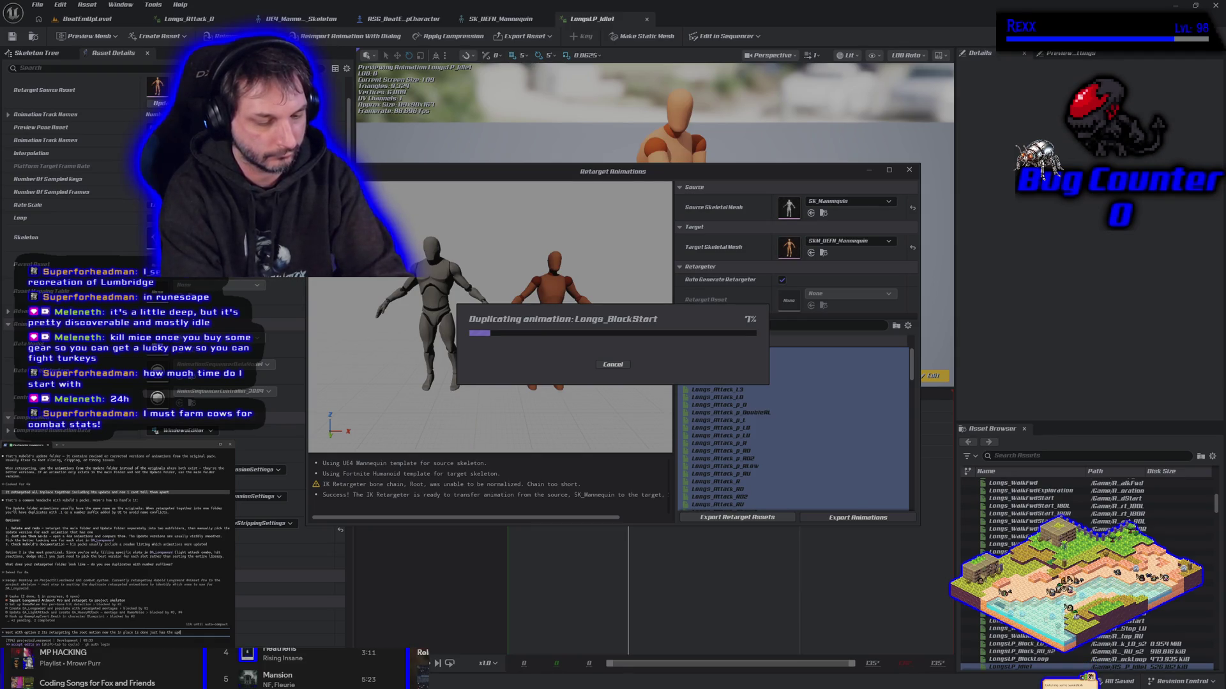
pyautogui.write('s wit')
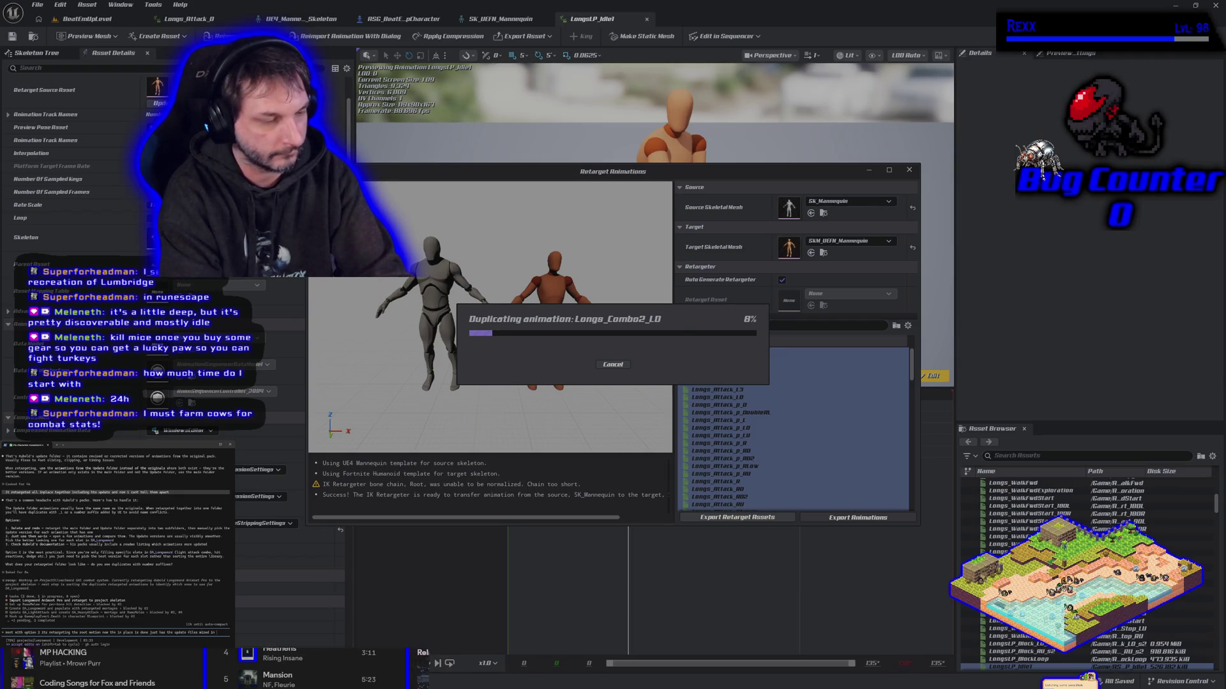
pyautogui.write('h th')
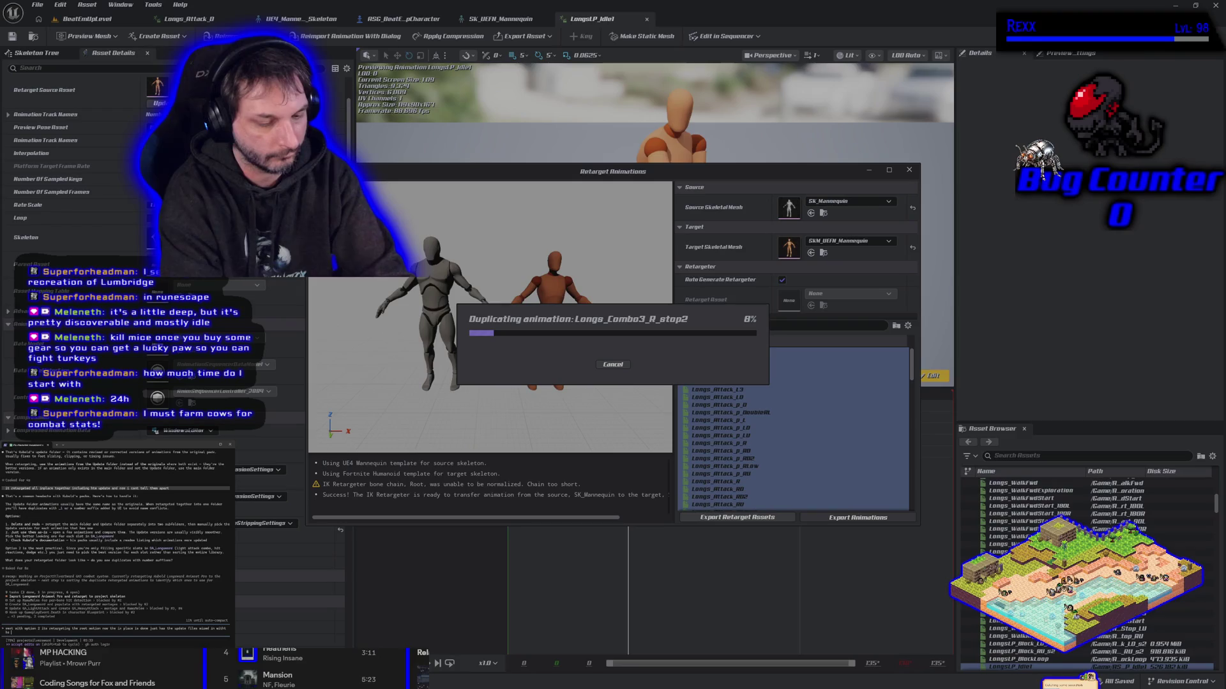
pyautogui.write('e originals')
pyautogui.press('Return')
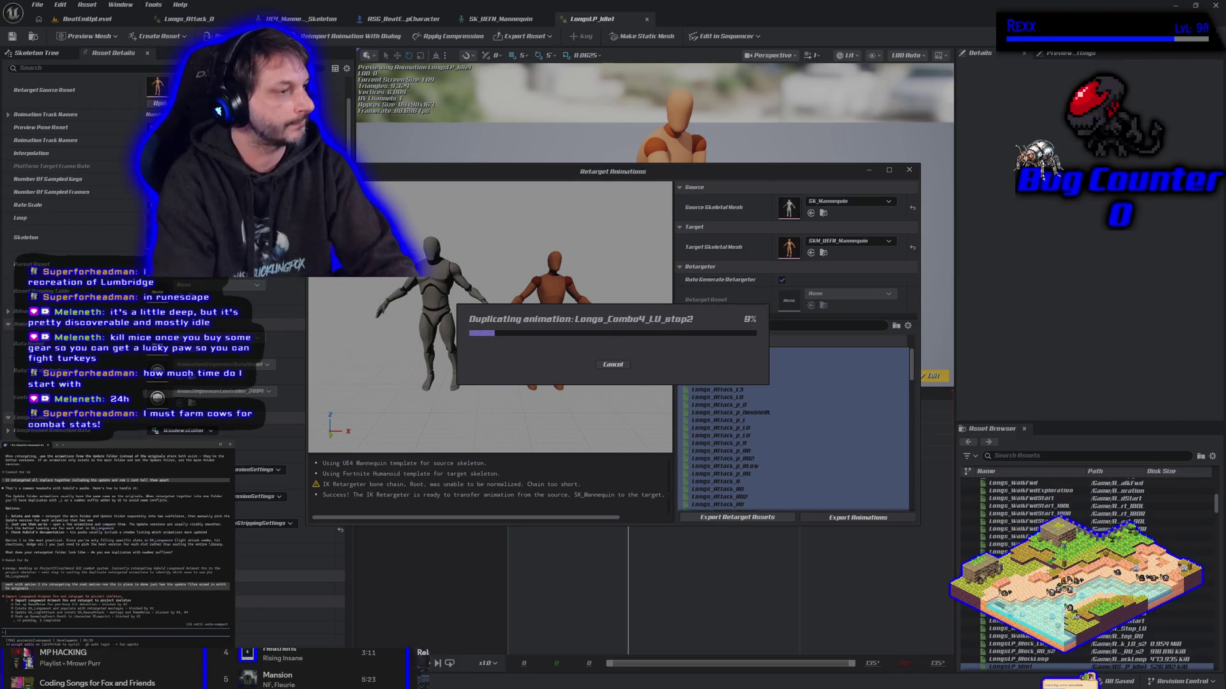
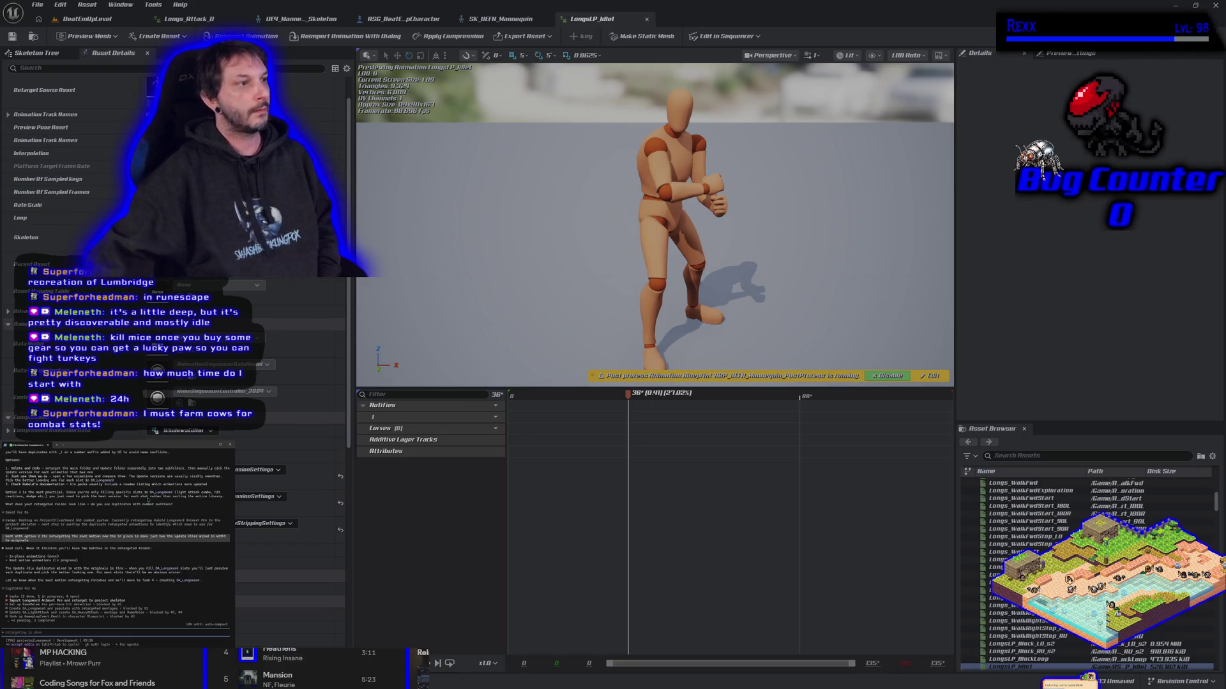
# - Preview the idle, attack and LS_RiposteRP animations, then step down to LS_SprintBash
pyautogui.moveTo(628, 393)
pyautogui.mouseDown()
pyautogui.moveTo(900, 393)
pyautogui.moveTo(587, 393)
pyautogui.mouseUp()
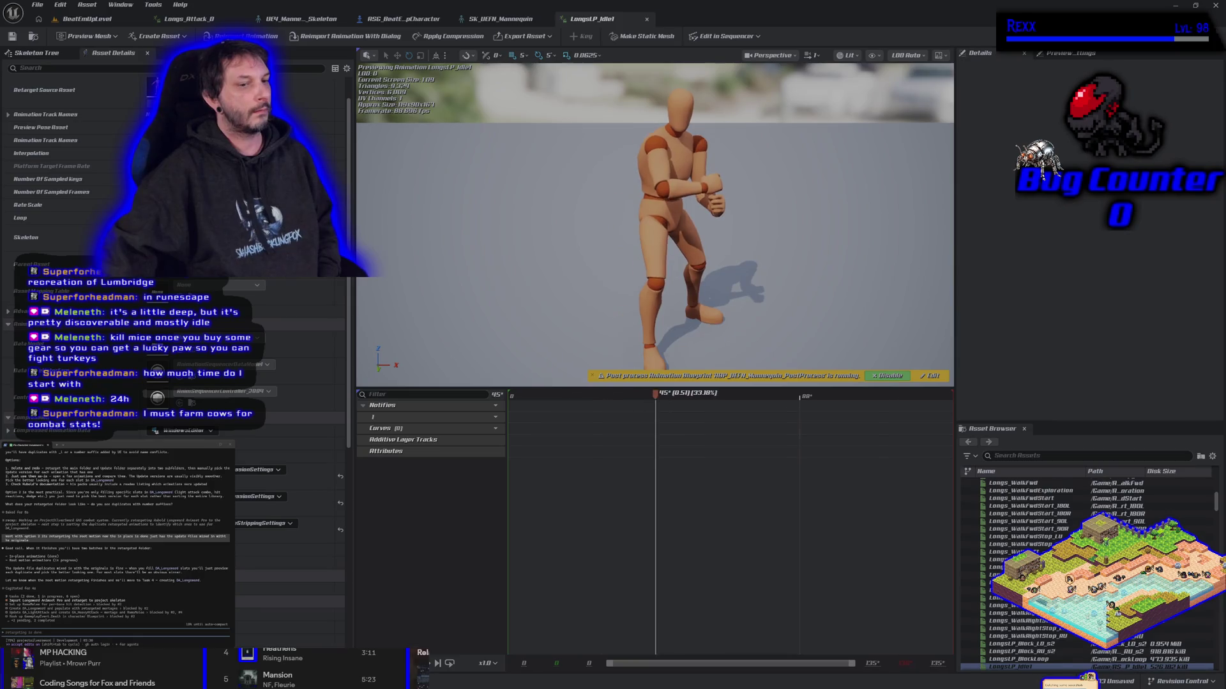
pyautogui.click(1015, 666)
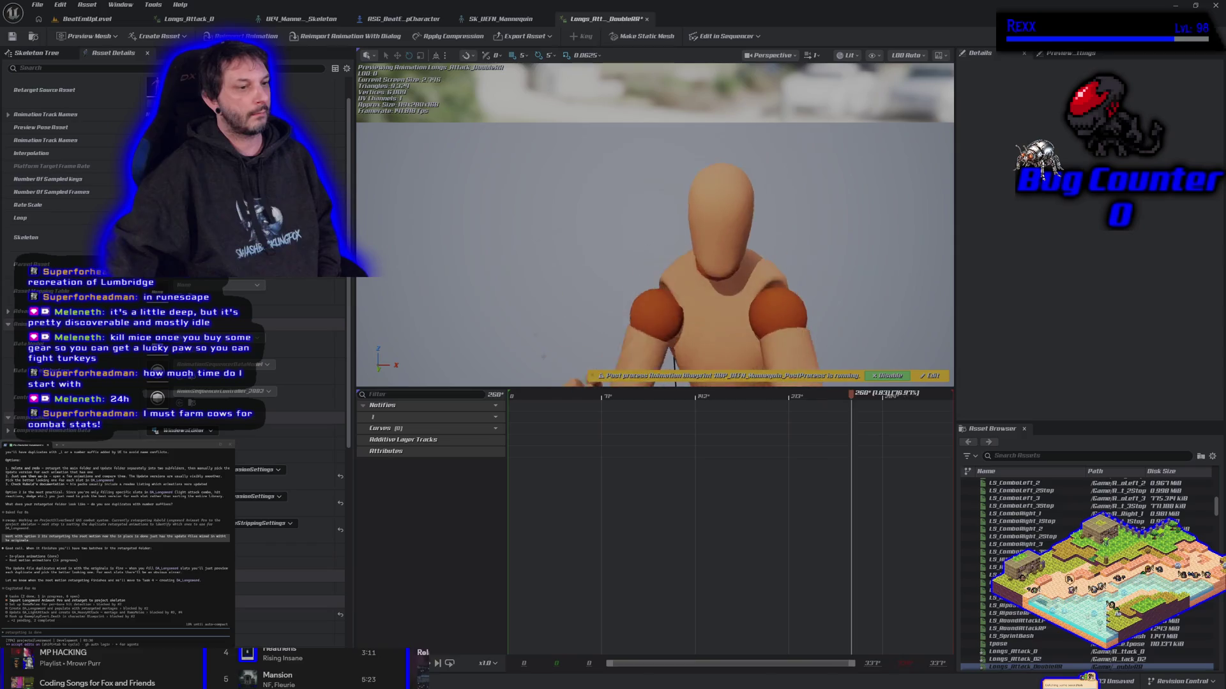
pyautogui.click(1012, 612)
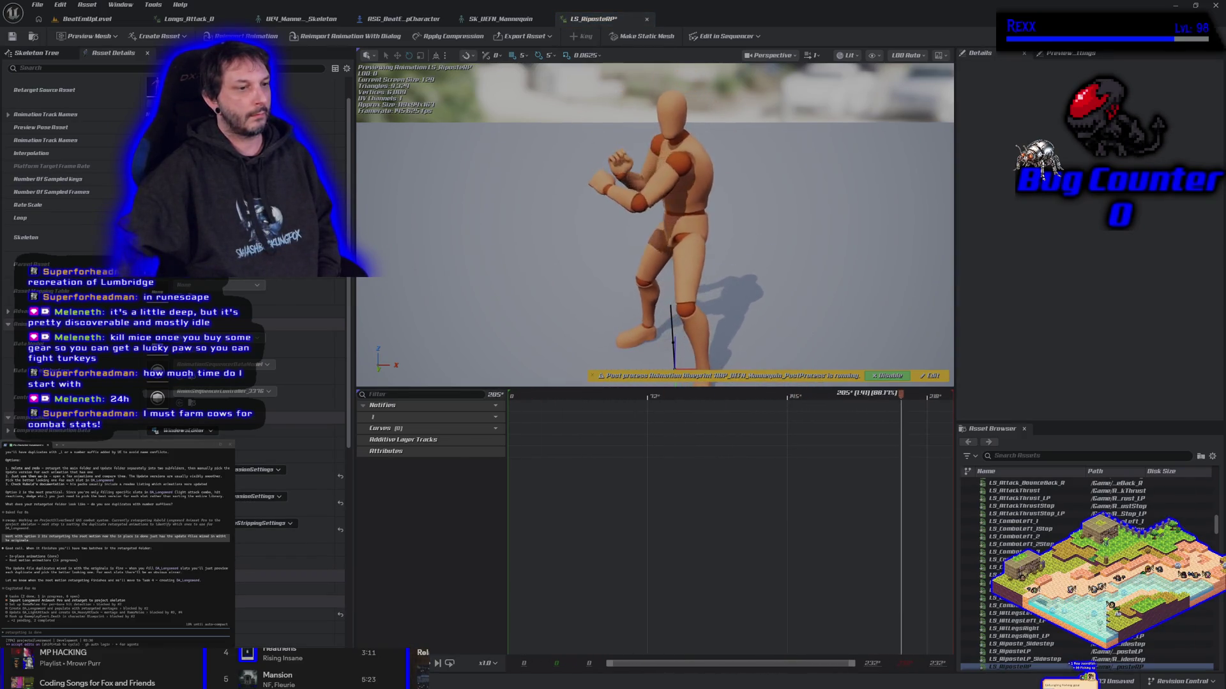
pyautogui.press('Down')
pyautogui.press('Down')
pyautogui.press('Down')
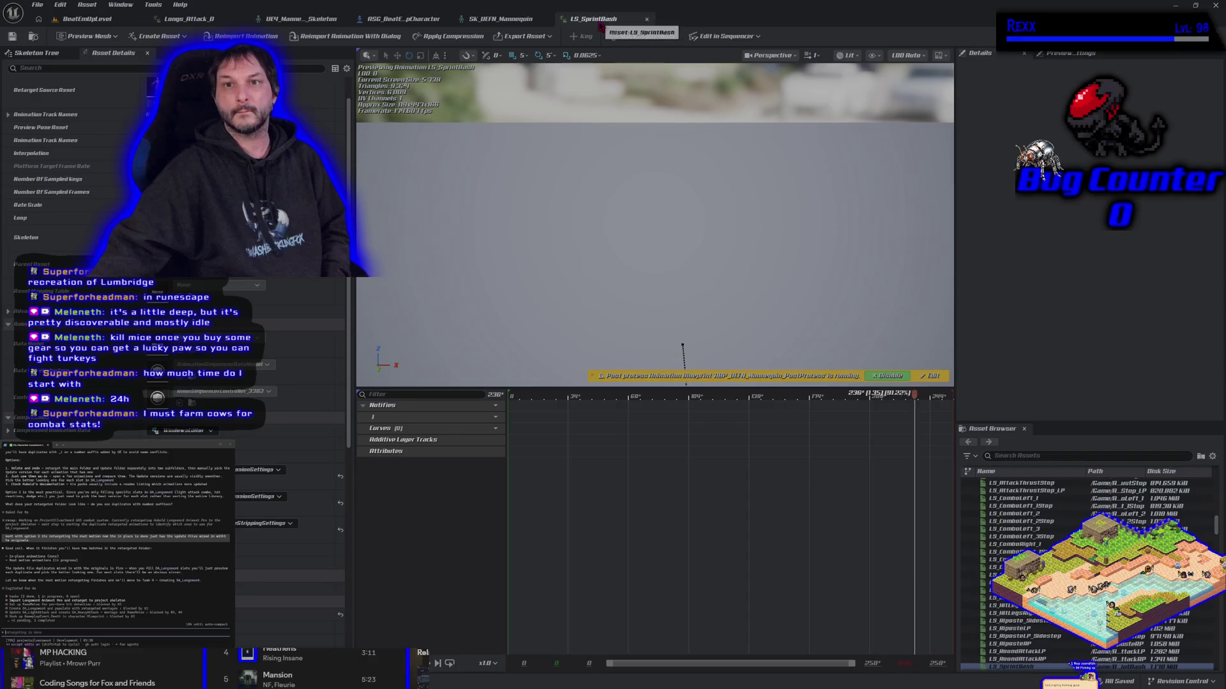
# - Close the LS_SprintBash, SK_UEFN_Mannequin and character Blueprint tabs
pyautogui.click(647, 18)
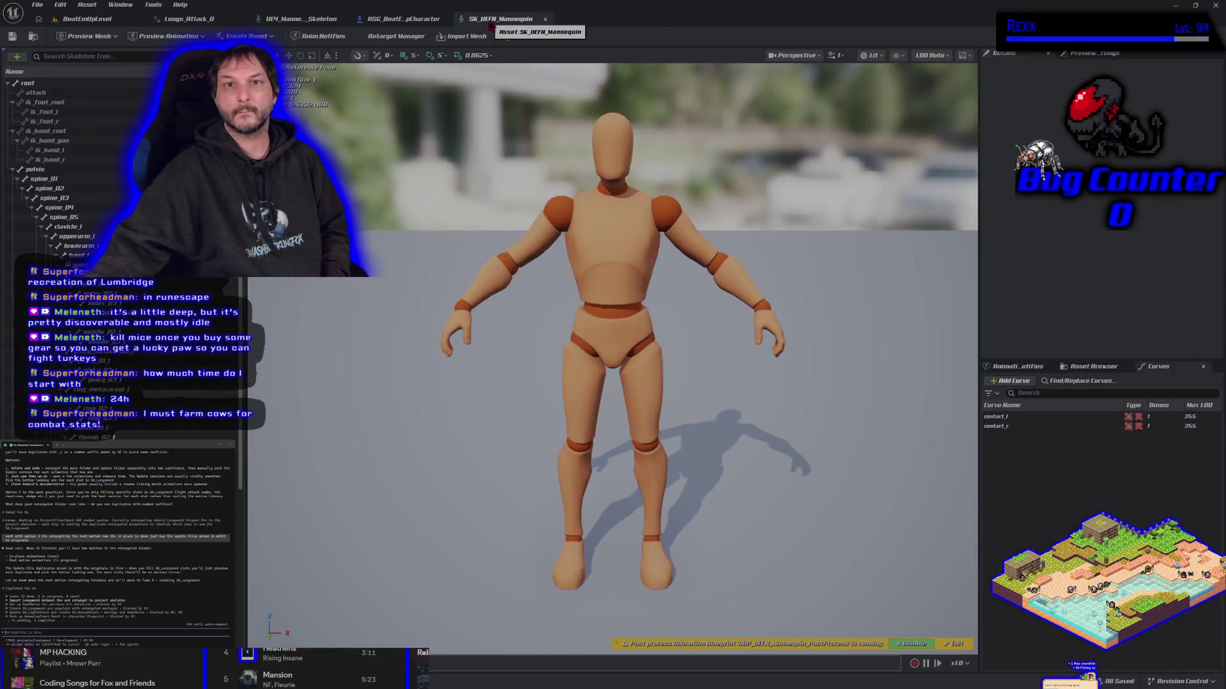
pyautogui.click(545, 18)
pyautogui.middleClick(413, 21)
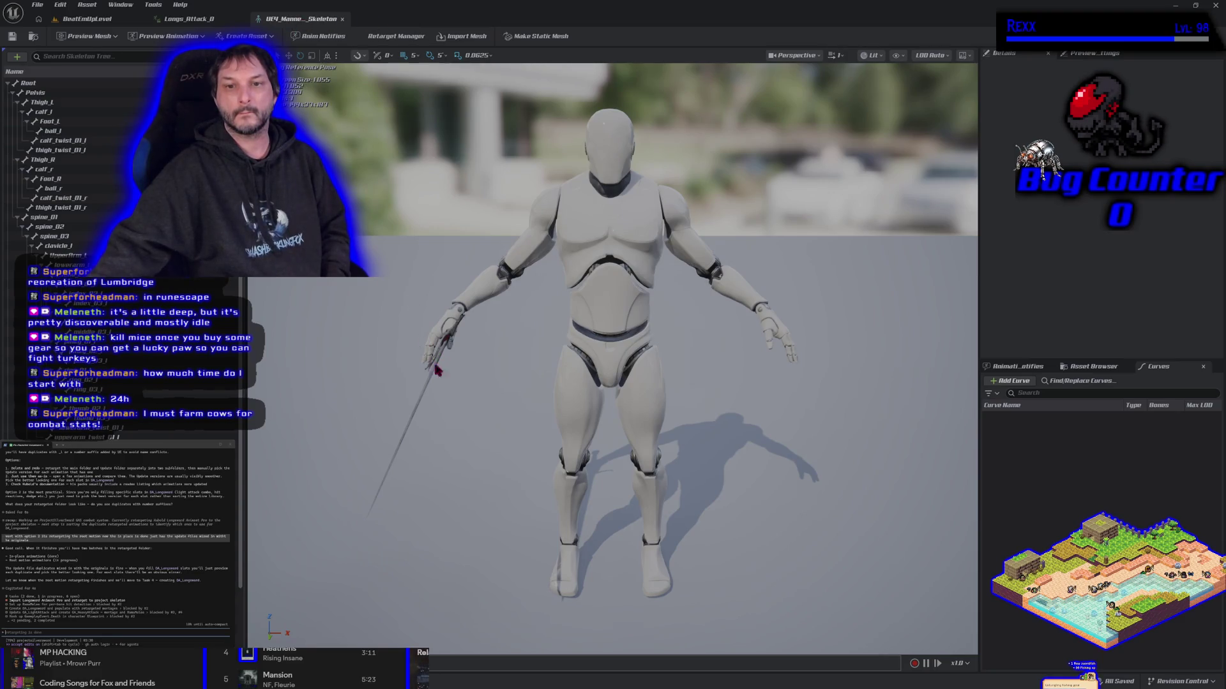
# - Browse the LongswordAnimsetPro pack's Models, Mesh and Textures folders in the content drawer
pyautogui.hotkey('ctrl', 'space')
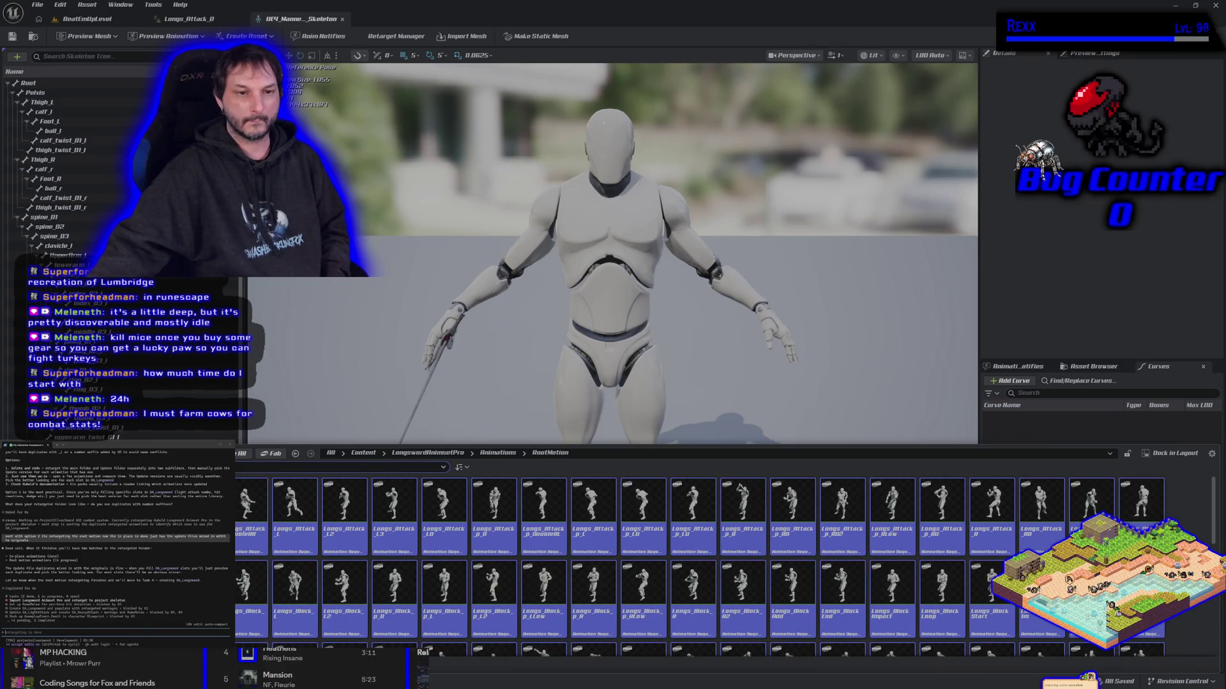
pyautogui.hotkey('alt', 'Left')
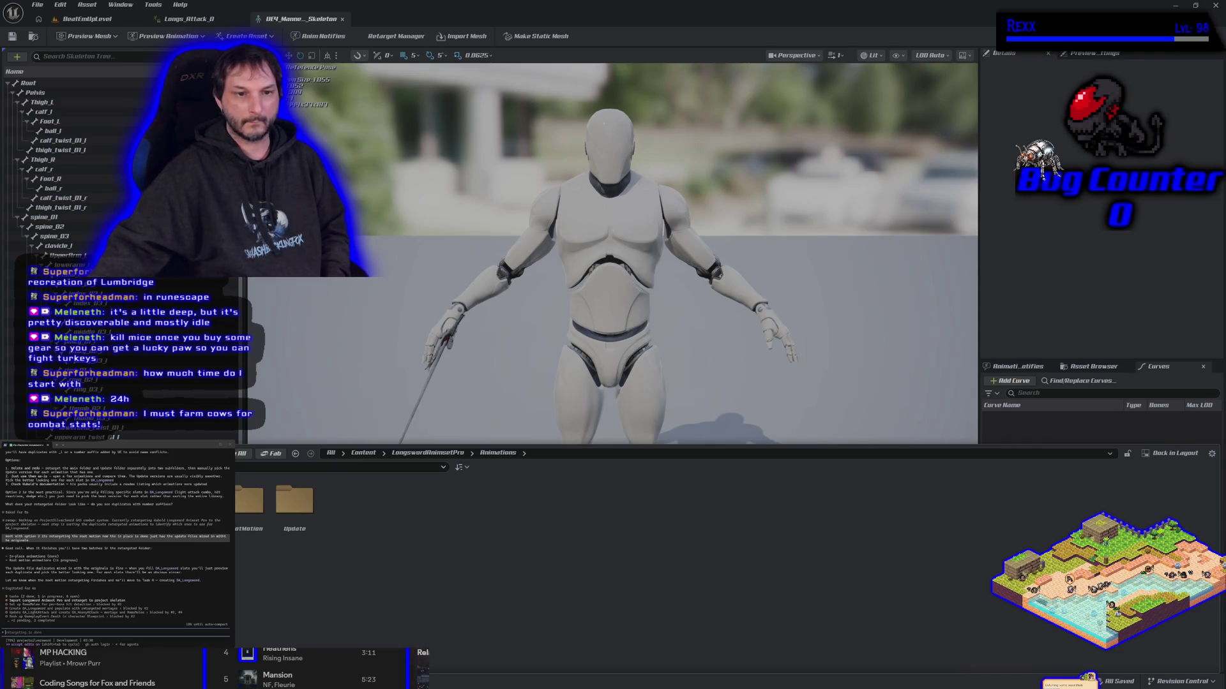
pyautogui.hotkey('alt', 'Left')
pyautogui.doubleClick(304, 549)
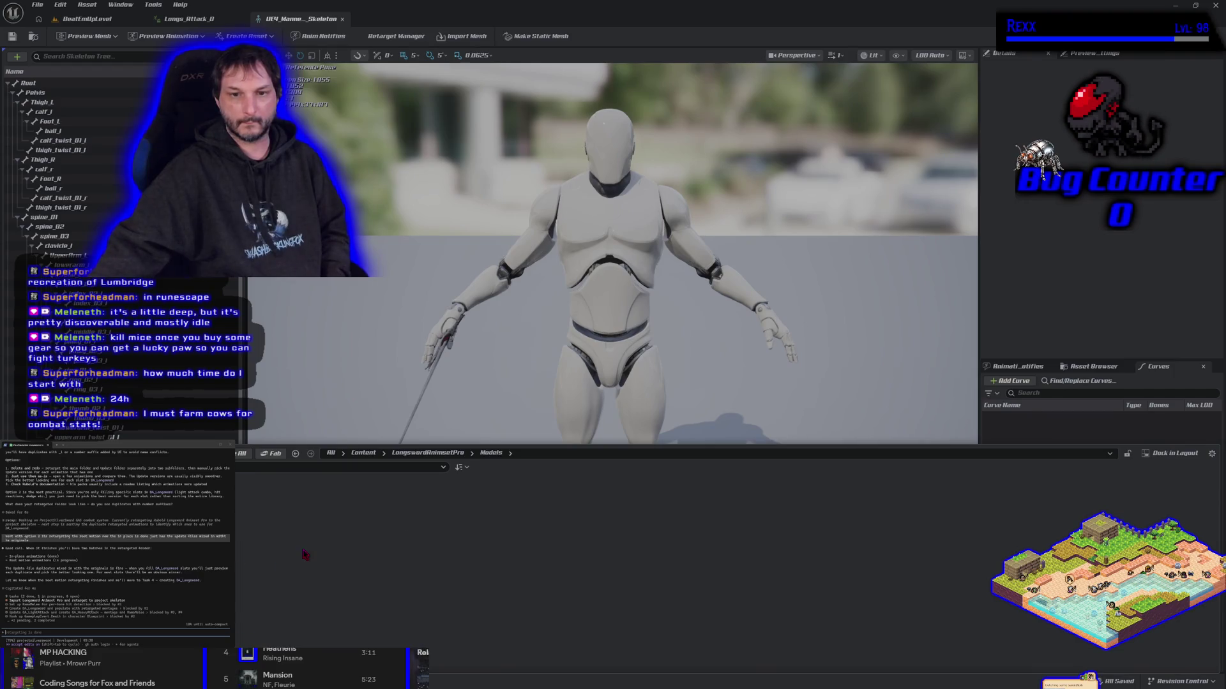
pyautogui.click(192, 577)
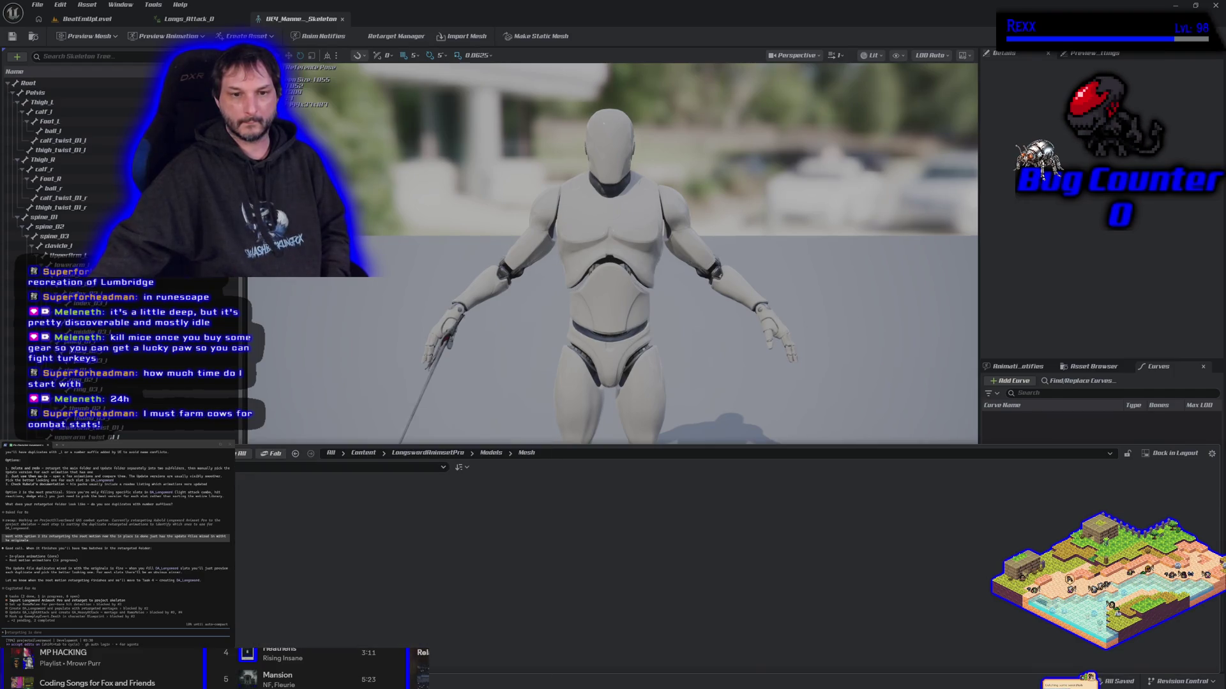
pyautogui.hotkey('alt', 'Left')
pyautogui.press('Right')
pyautogui.press('Return')
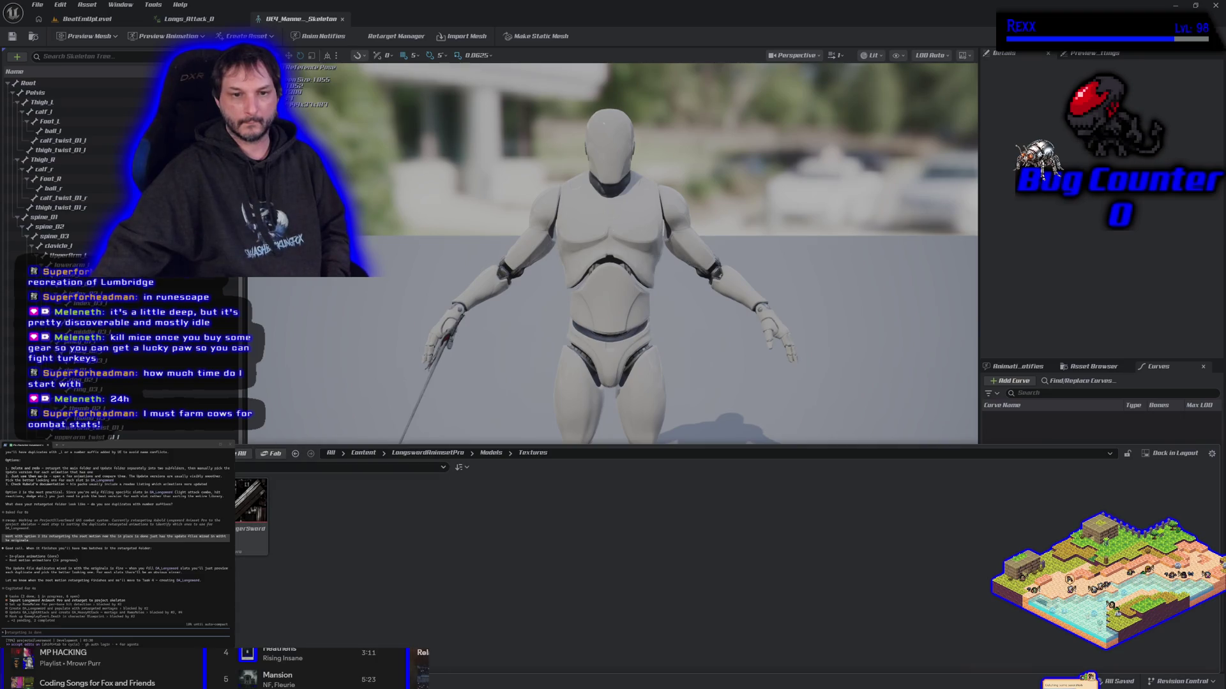
pyautogui.hotkey('alt', 'Left')
pyautogui.hotkey('alt', 'Left')
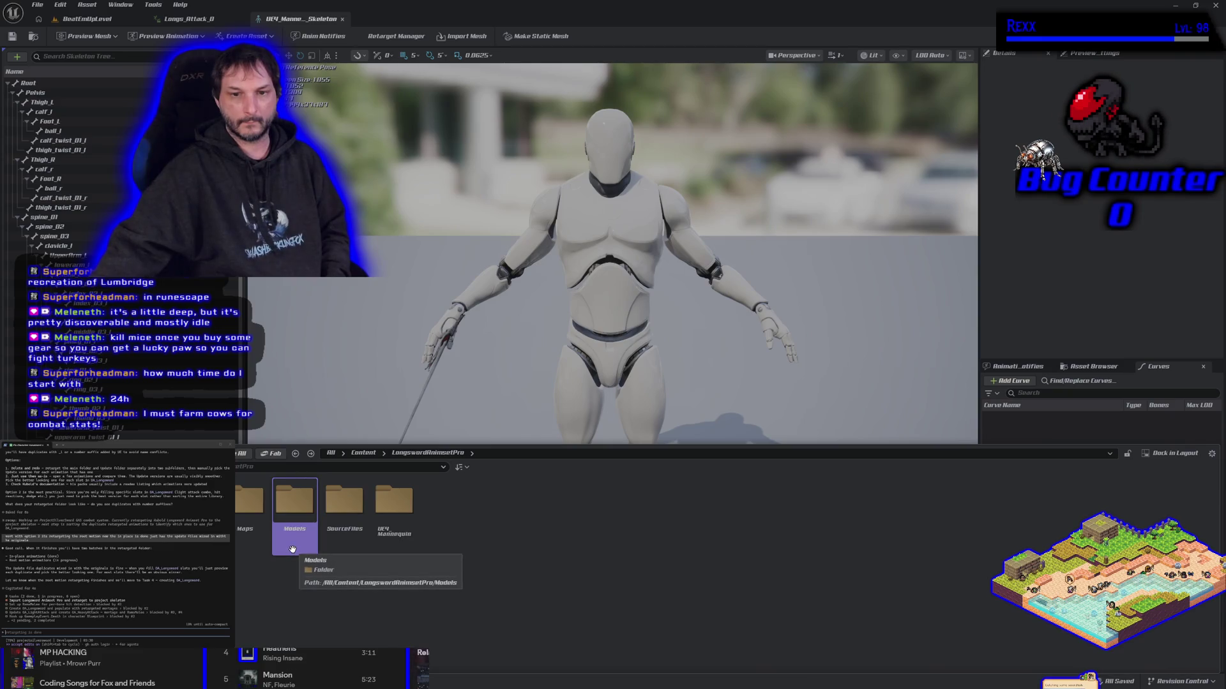
pyautogui.doubleClick(292, 549)
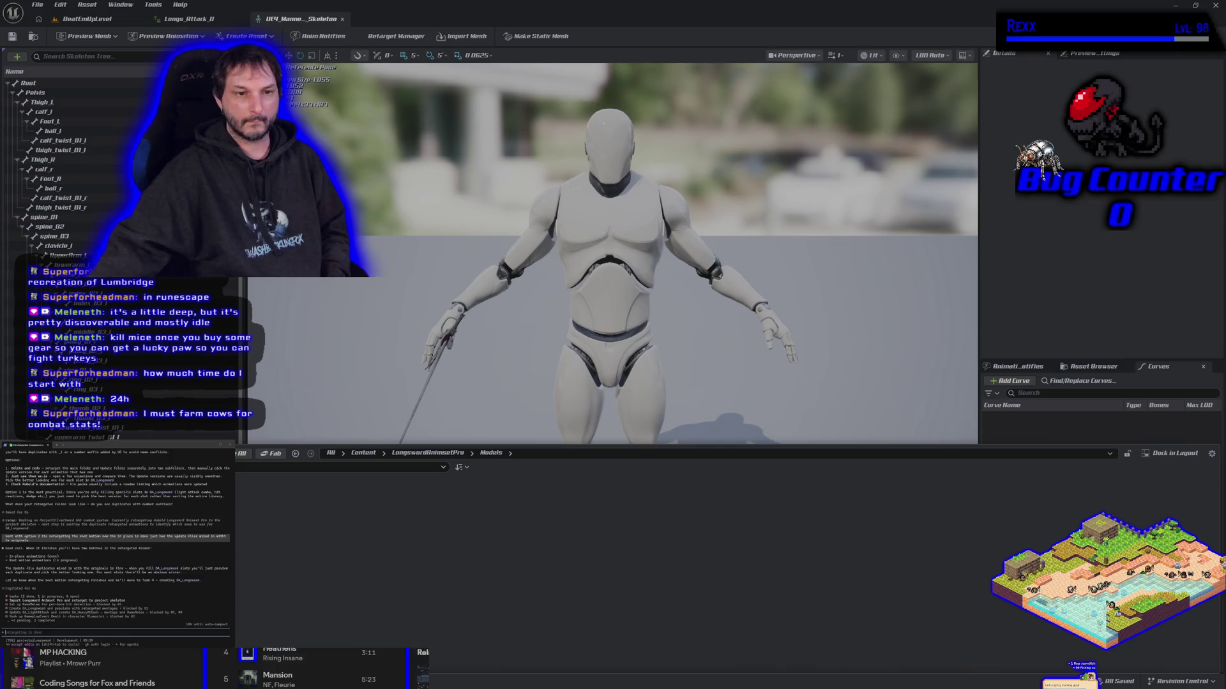
pyautogui.rightClick(344, 537)
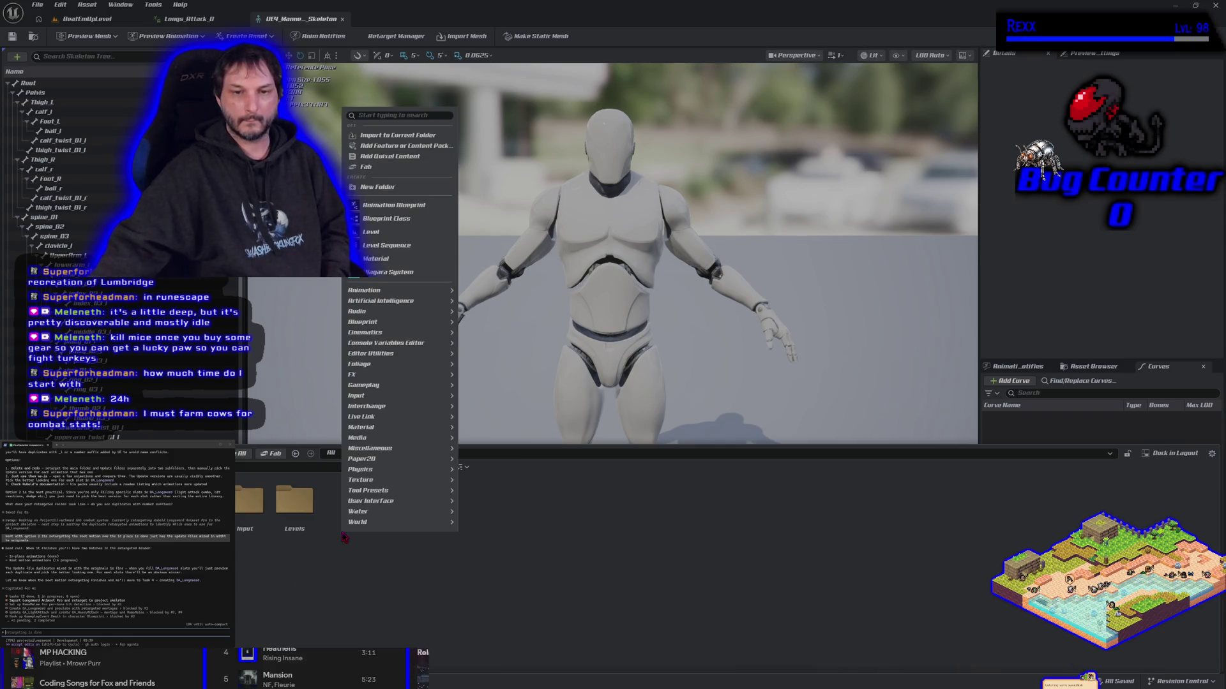
# - Add a new folder named Meshes inside RSG_Content and open it
pyautogui.click(389, 190)
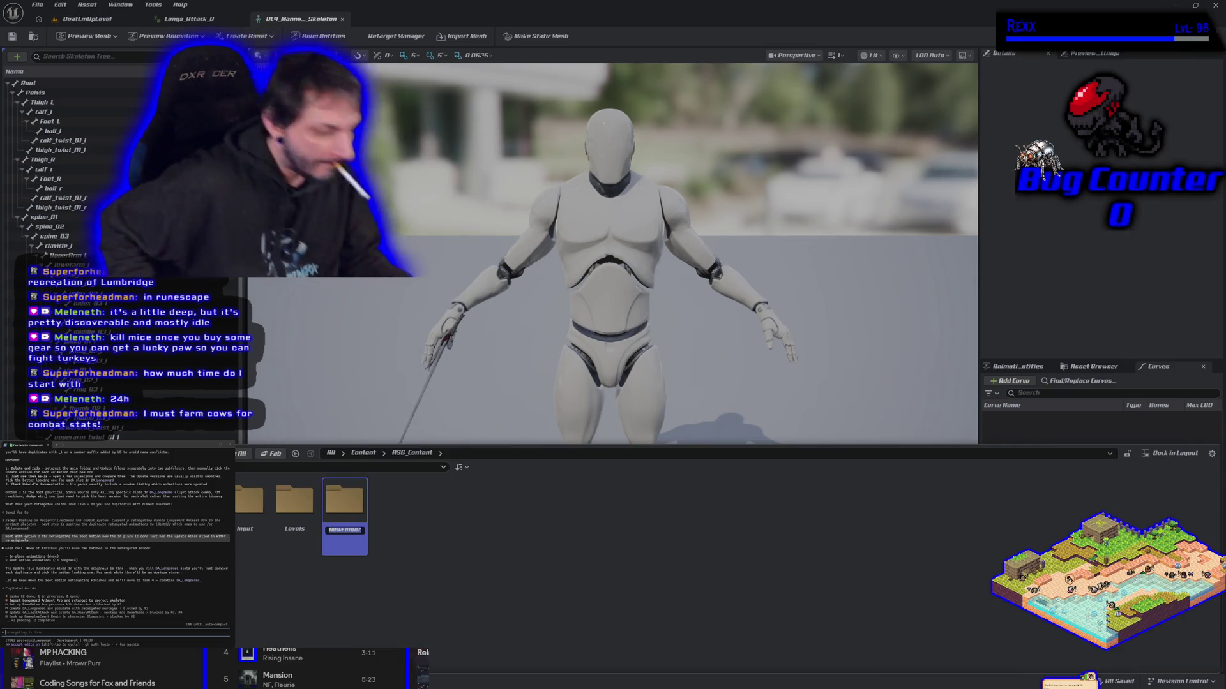
pyautogui.write('Moshes')
pyautogui.press('Return')
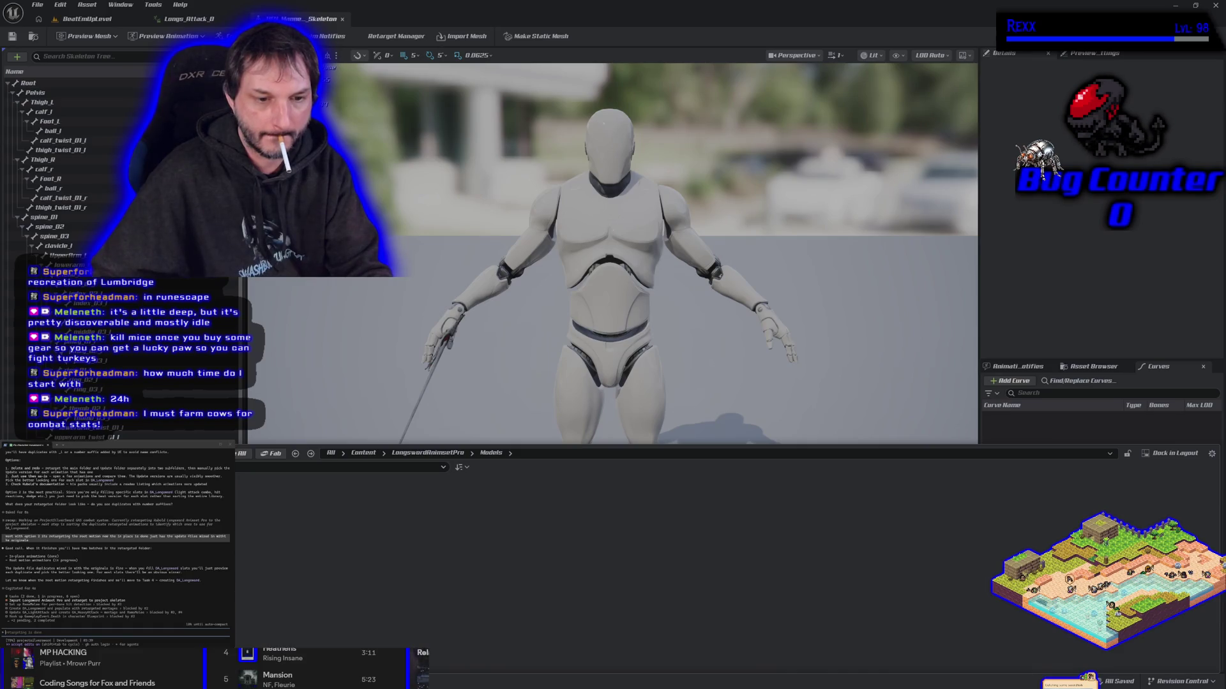
pyautogui.hotkey('ctrl', 'b')
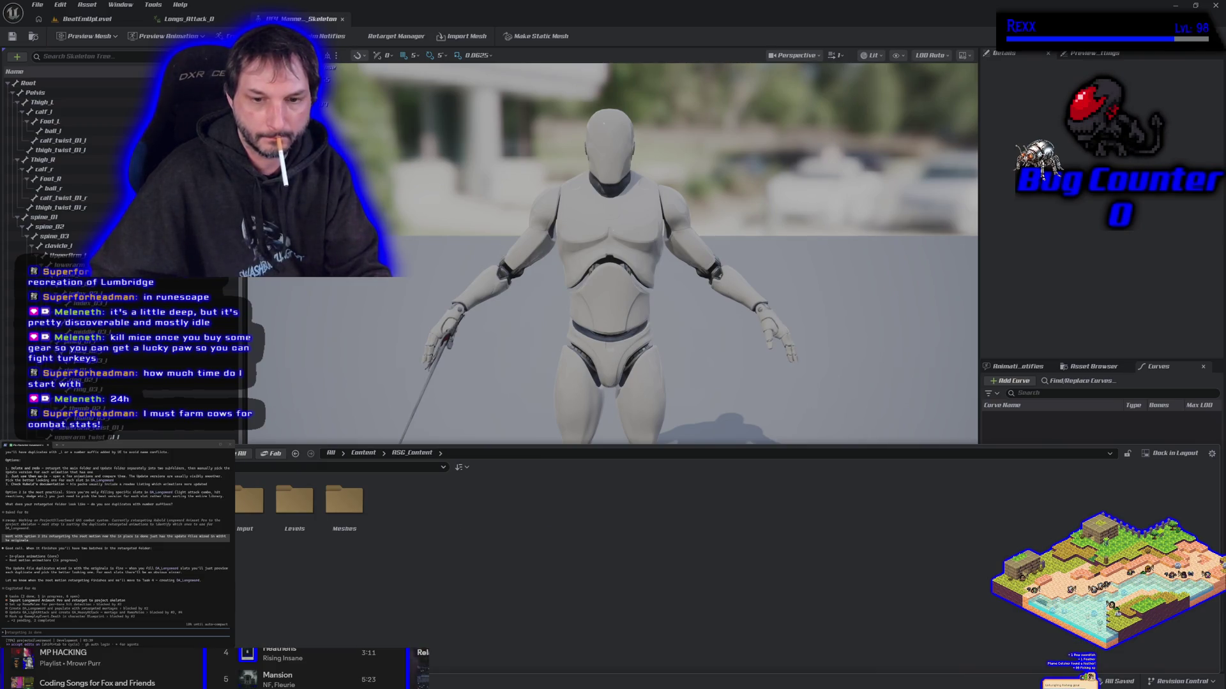
pyautogui.click(348, 510)
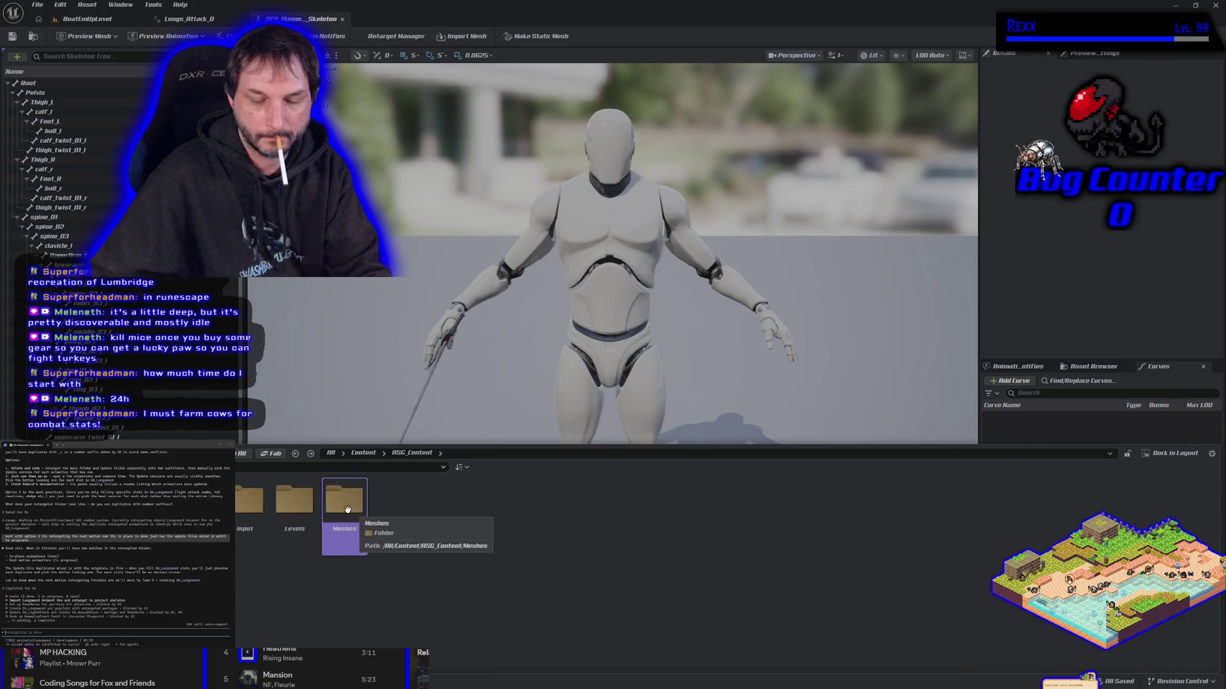
pyautogui.doubleClick(367, 549)
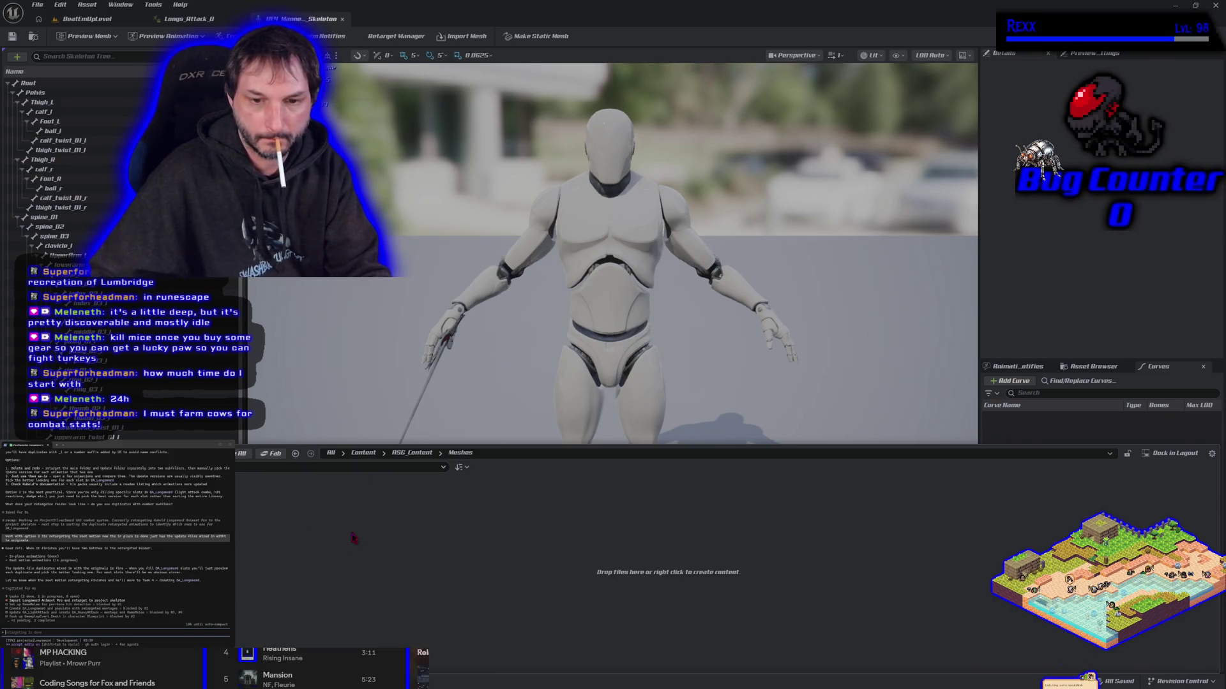
# - Open the Mesh subfolder under Meshes/Longsword and save all changes
pyautogui.rightClick(354, 540)
pyautogui.press('Escape')
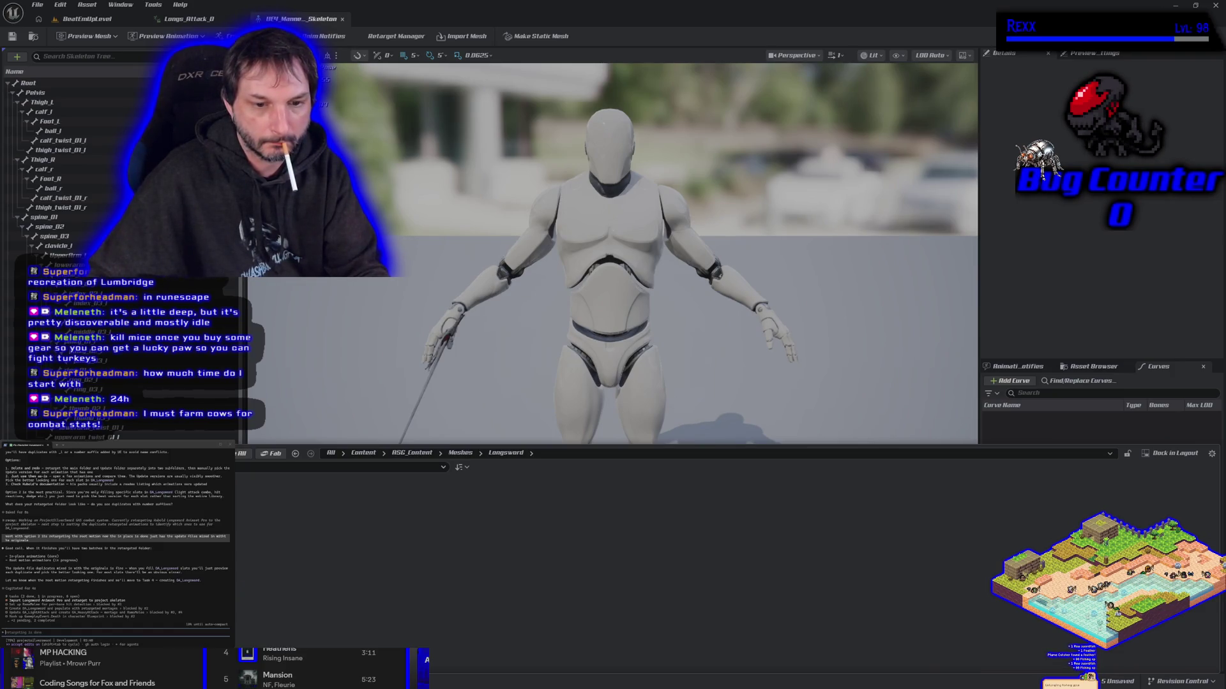
pyautogui.doubleClick(270, 552)
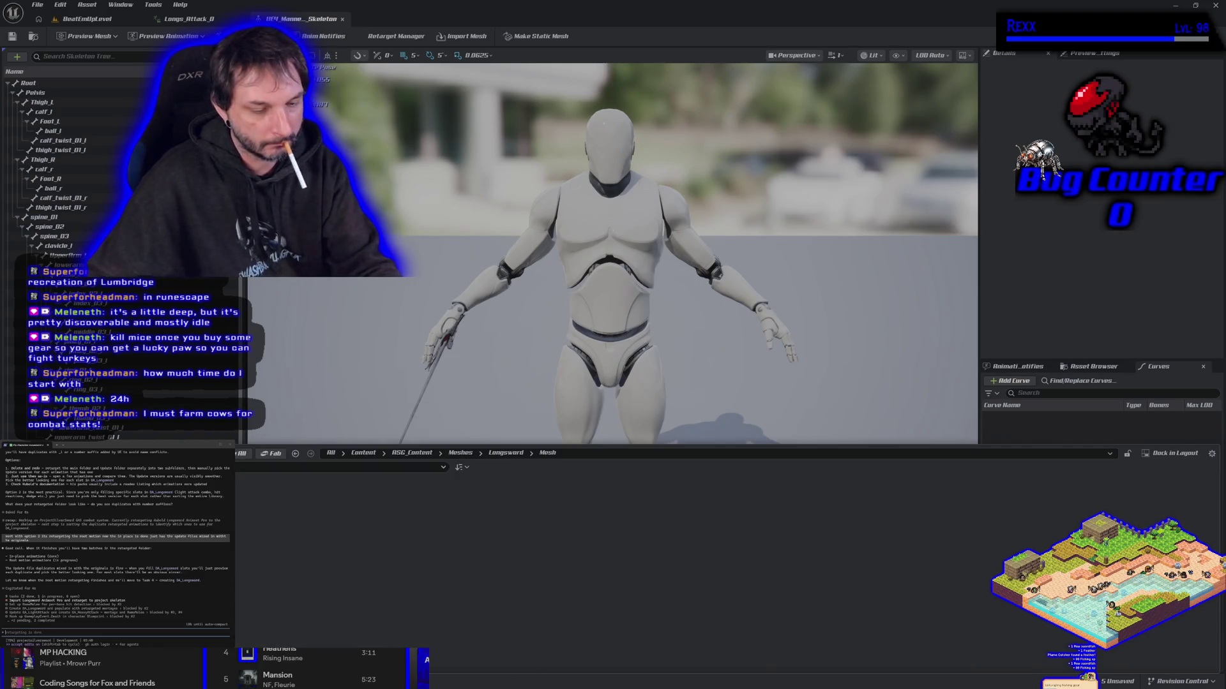
pyautogui.hotkey('ctrl', 'shift', 's')
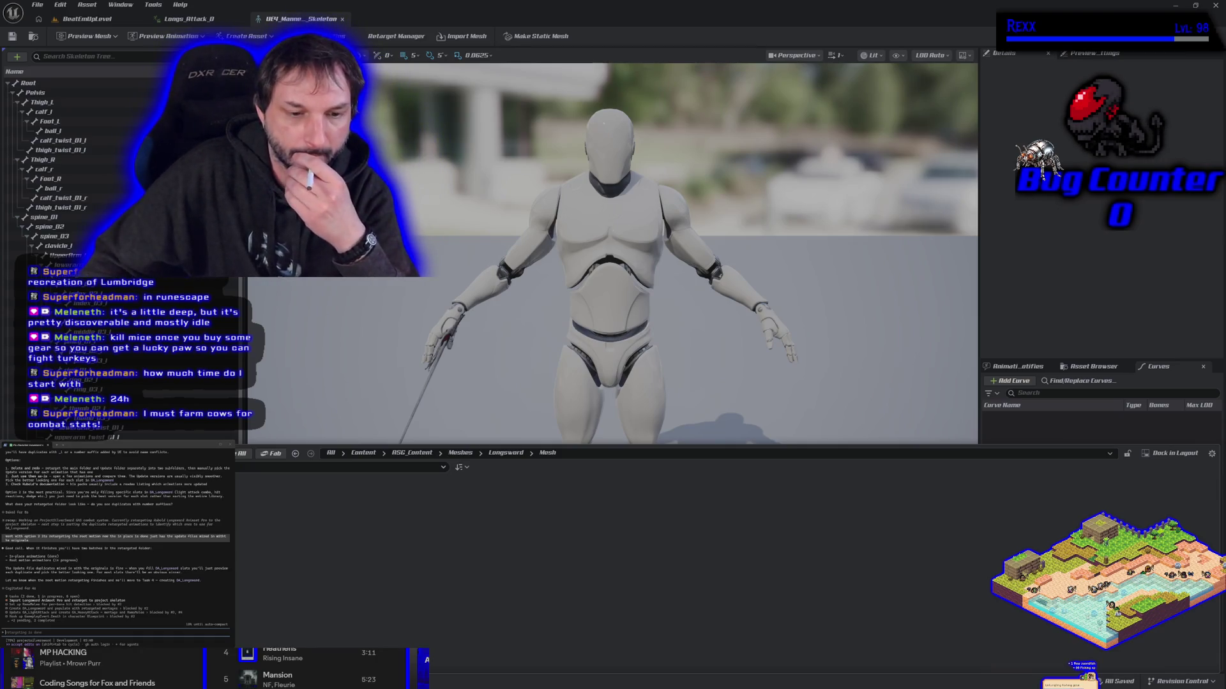
# - Inspect LongswordAnimsetPro and its Blendspaces subfolder, then return to the top-level Content folder
pyautogui.click(246, 467)
pyautogui.doubleClick(199, 501)
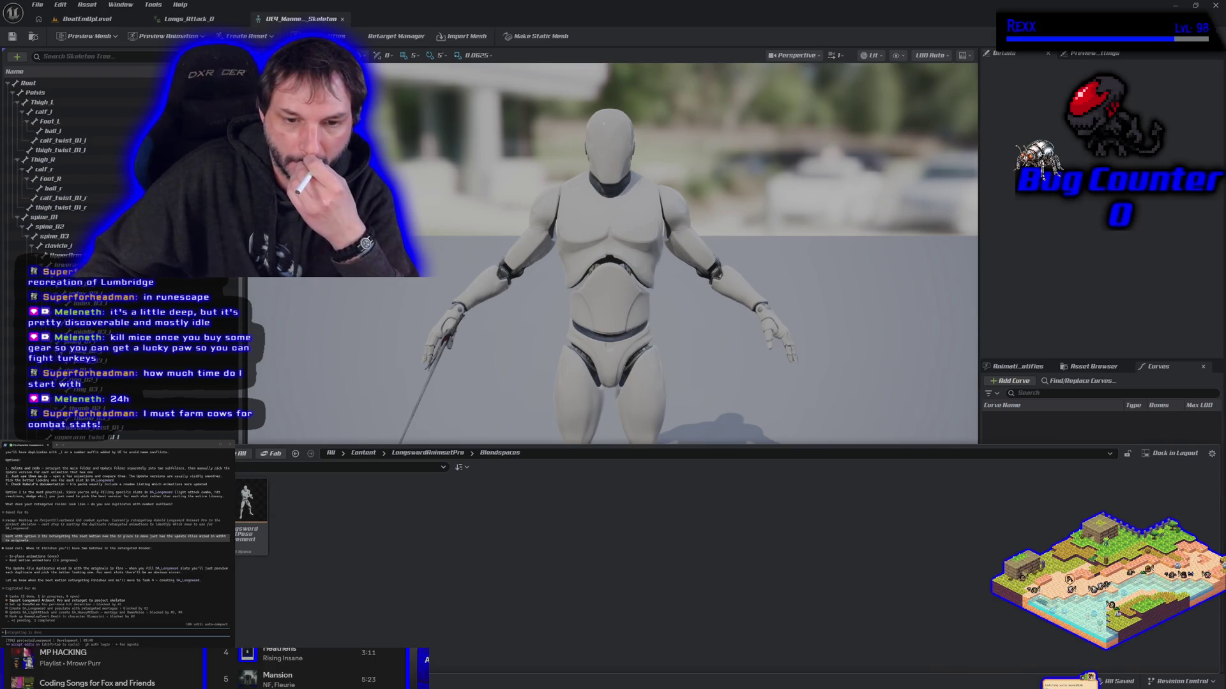
pyautogui.hotkey('alt', 'Left')
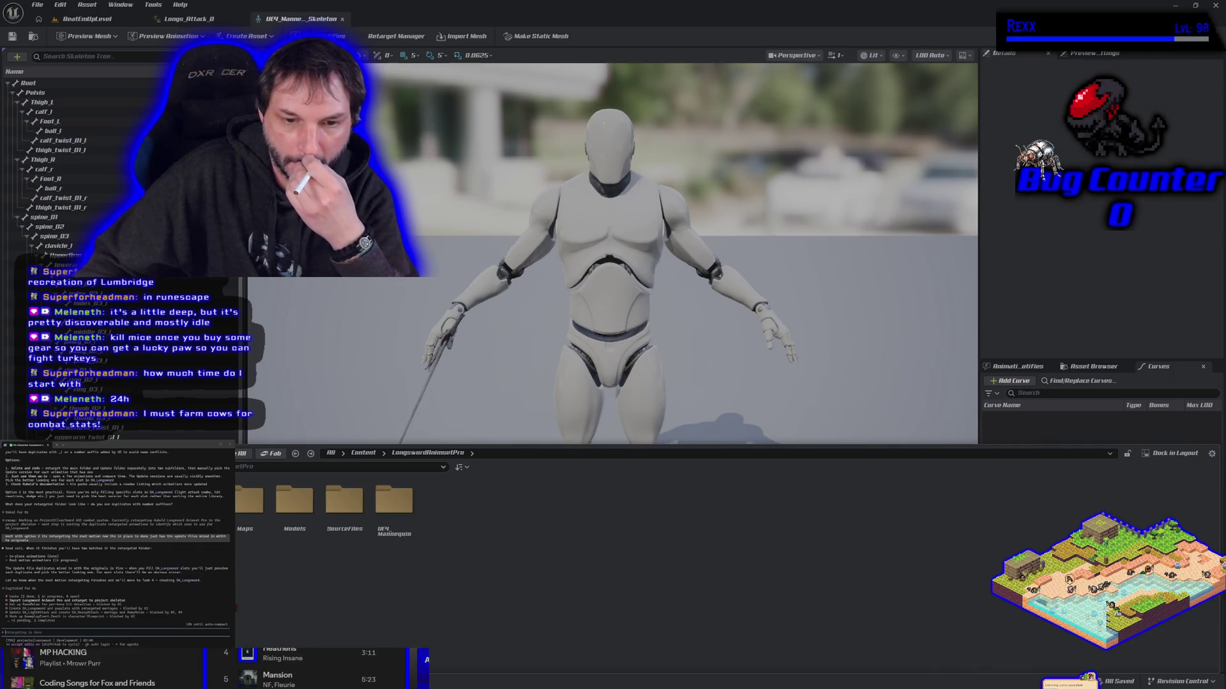
pyautogui.click(363, 452)
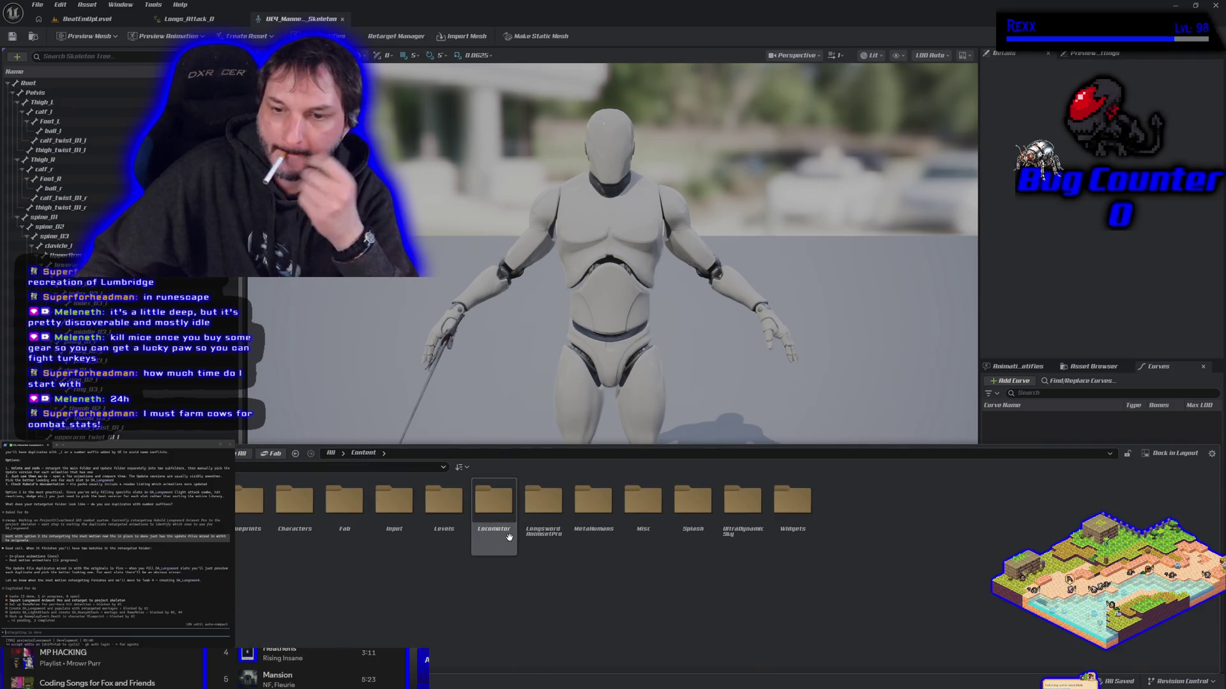
pyautogui.rightClick(543, 525)
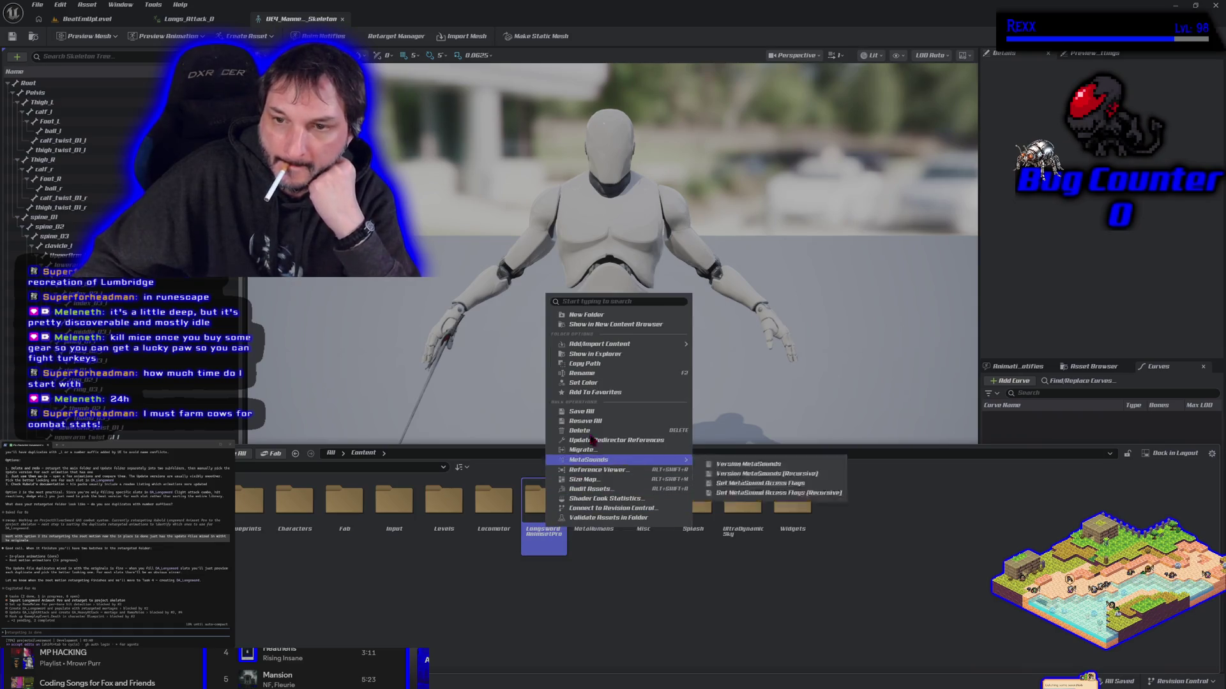
pyautogui.click(602, 362)
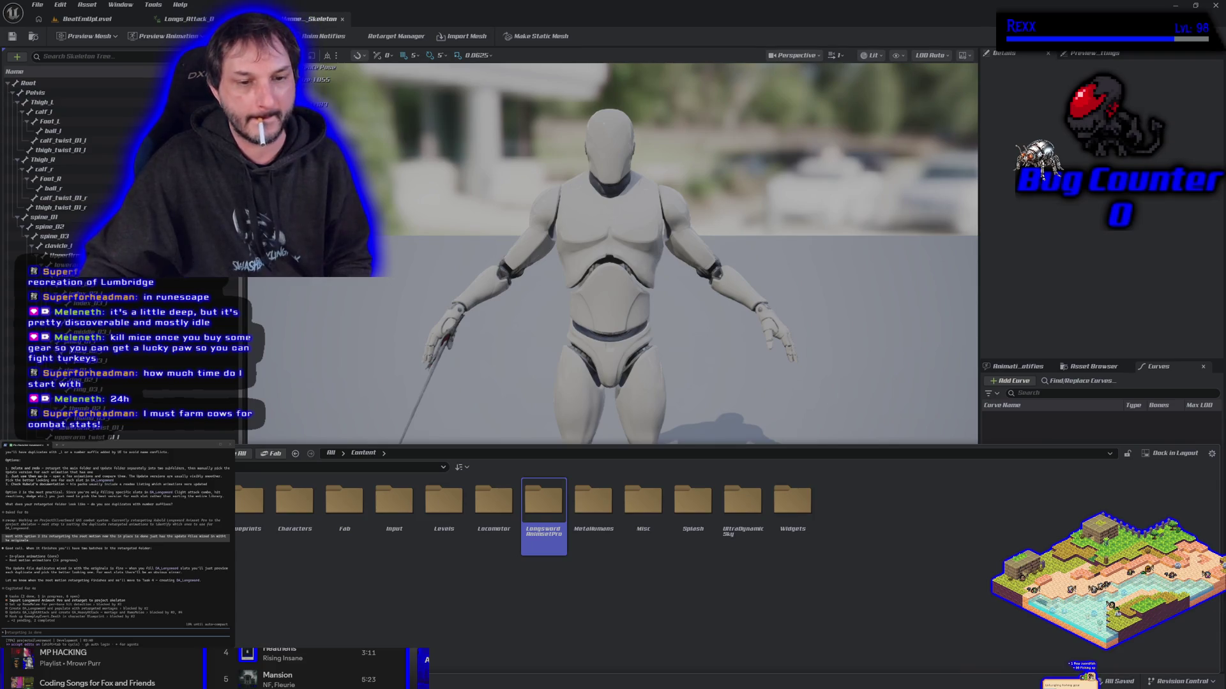
pyautogui.rightClick(50, 258)
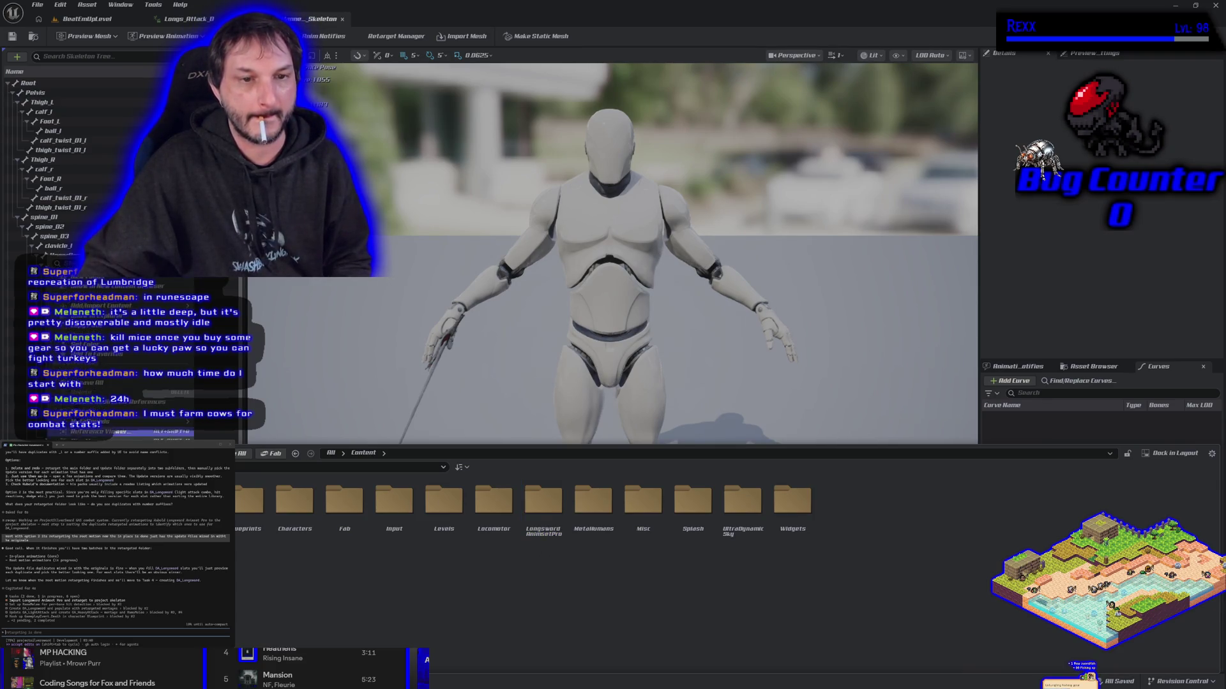
pyautogui.press('Escape')
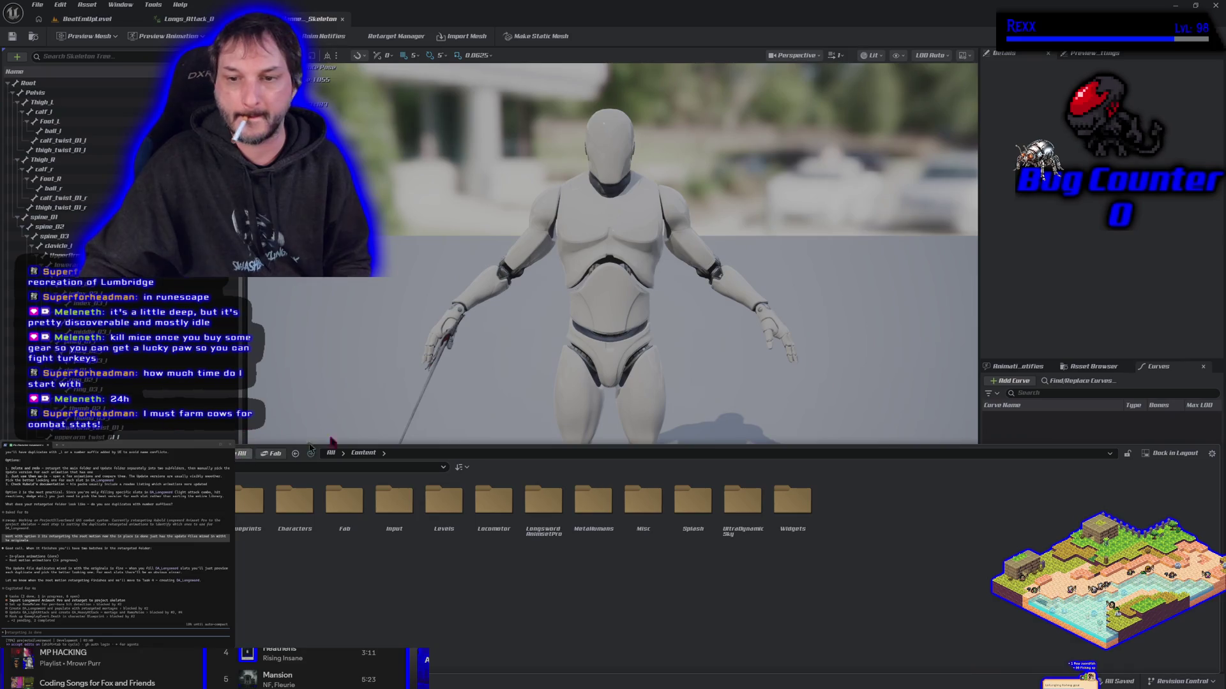
# - Close the Unreal Editor and build ProjectSilverSword in Rider
pyautogui.click(1215, 5)
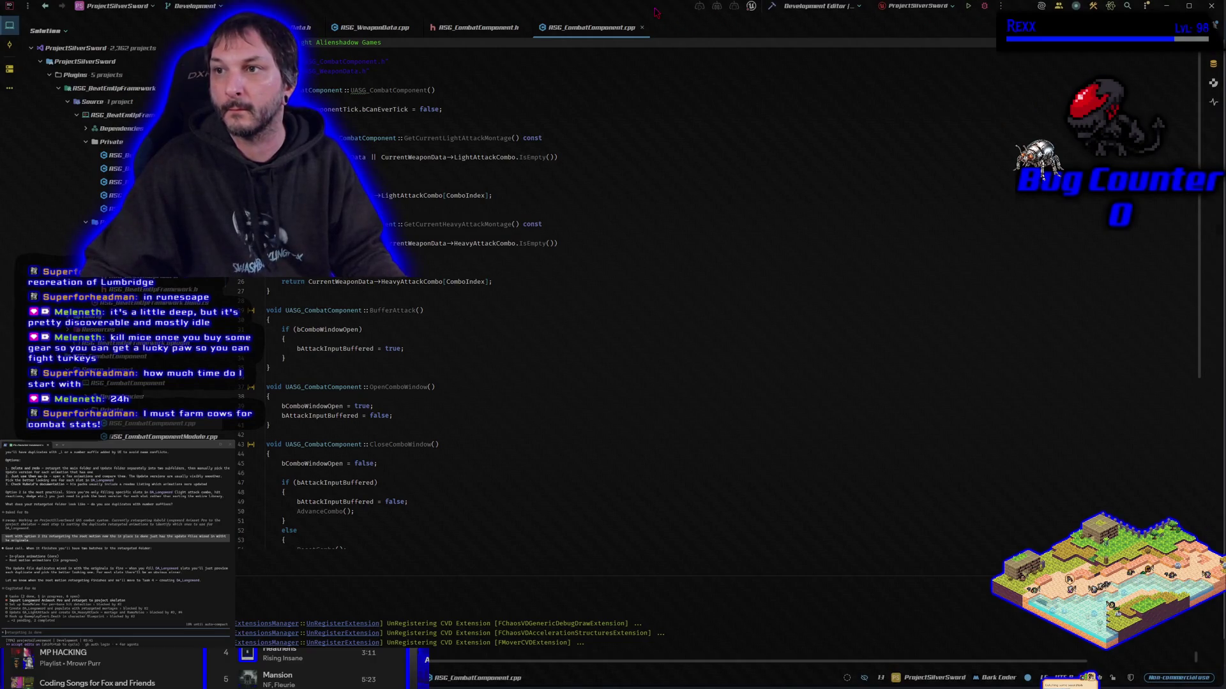
pyautogui.click(771, 8)
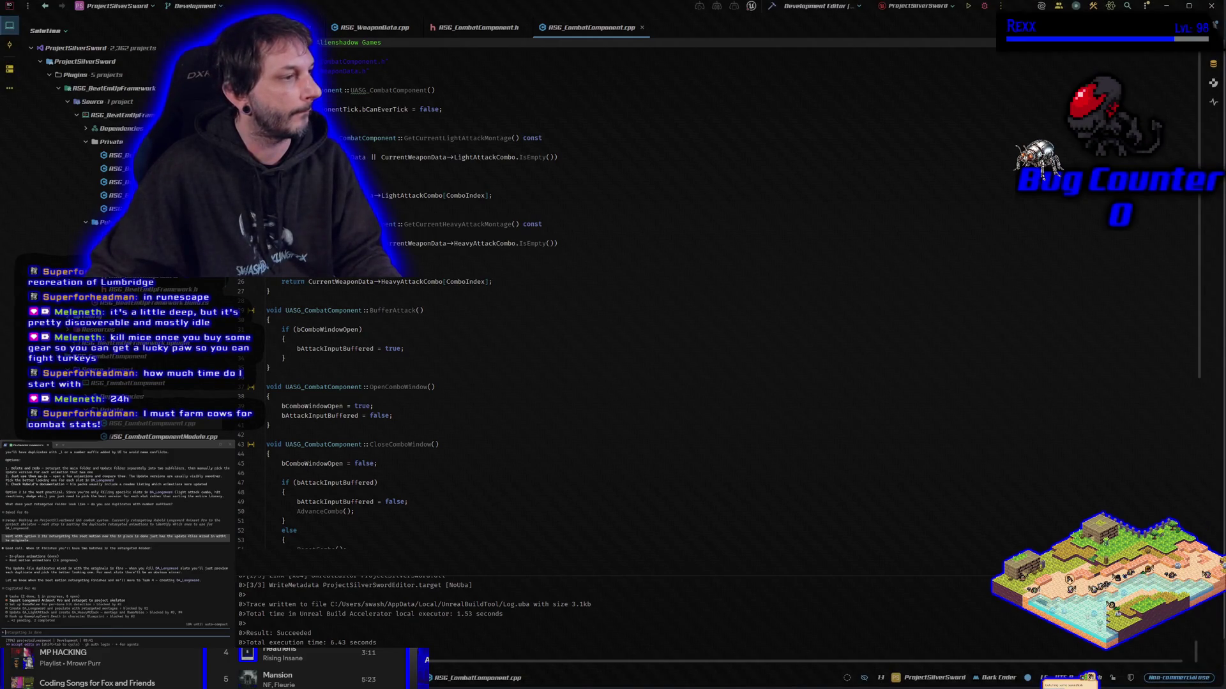
# - Build and launch the project from Rider, reopening Unreal on BeatEmUpLevel
pyautogui.click(984, 6)
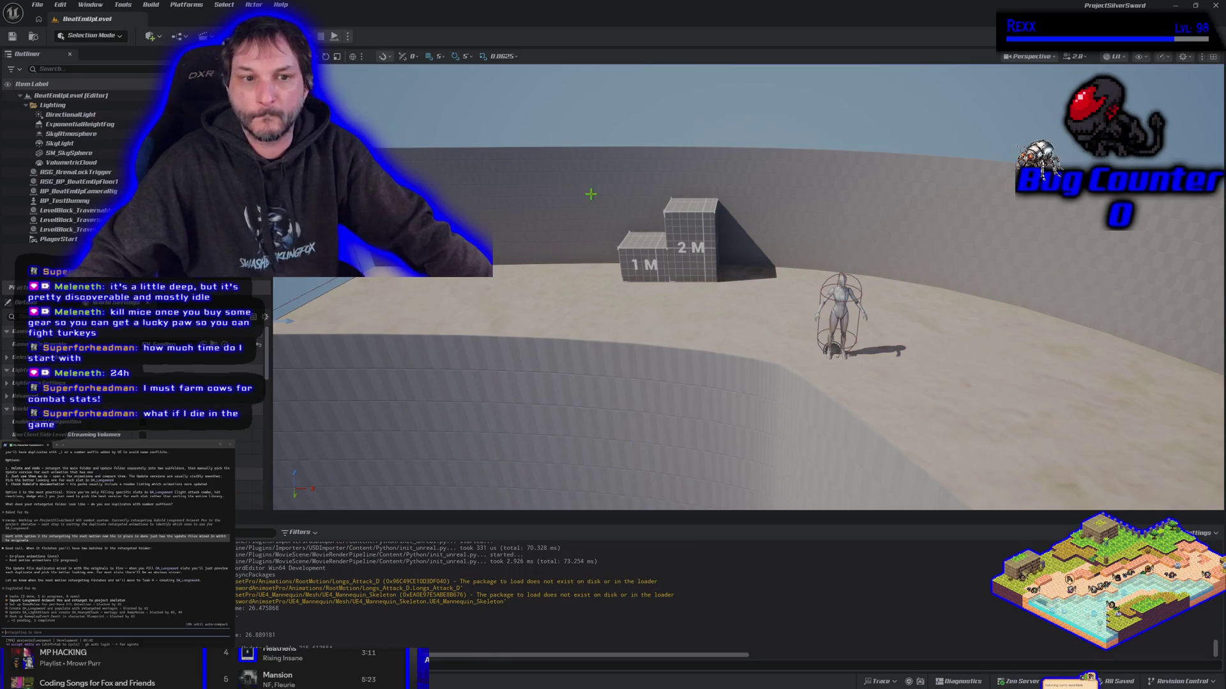
pyautogui.hotkey('ctrl', 'space')
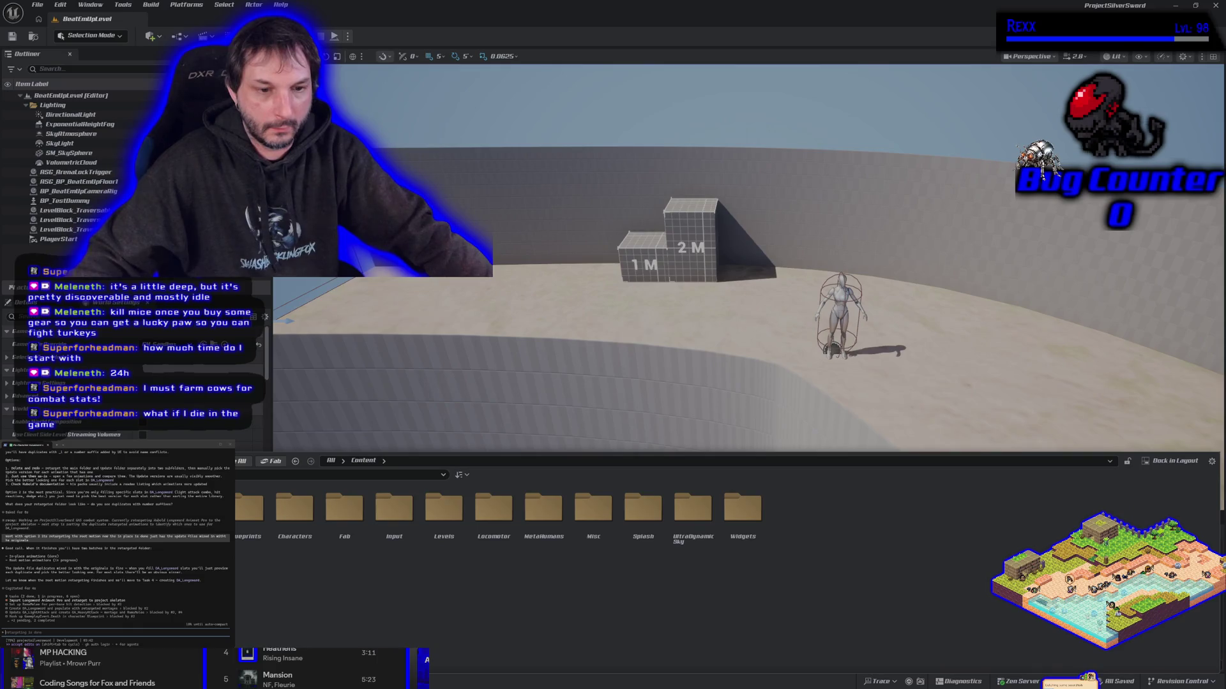
# - Go to RSG_Content > Meshes > Longsword and inspect the sword mesh lying horizontally
pyautogui.doubleClick(194, 508)
pyautogui.doubleClick(343, 507)
pyautogui.doubleClick(195, 508)
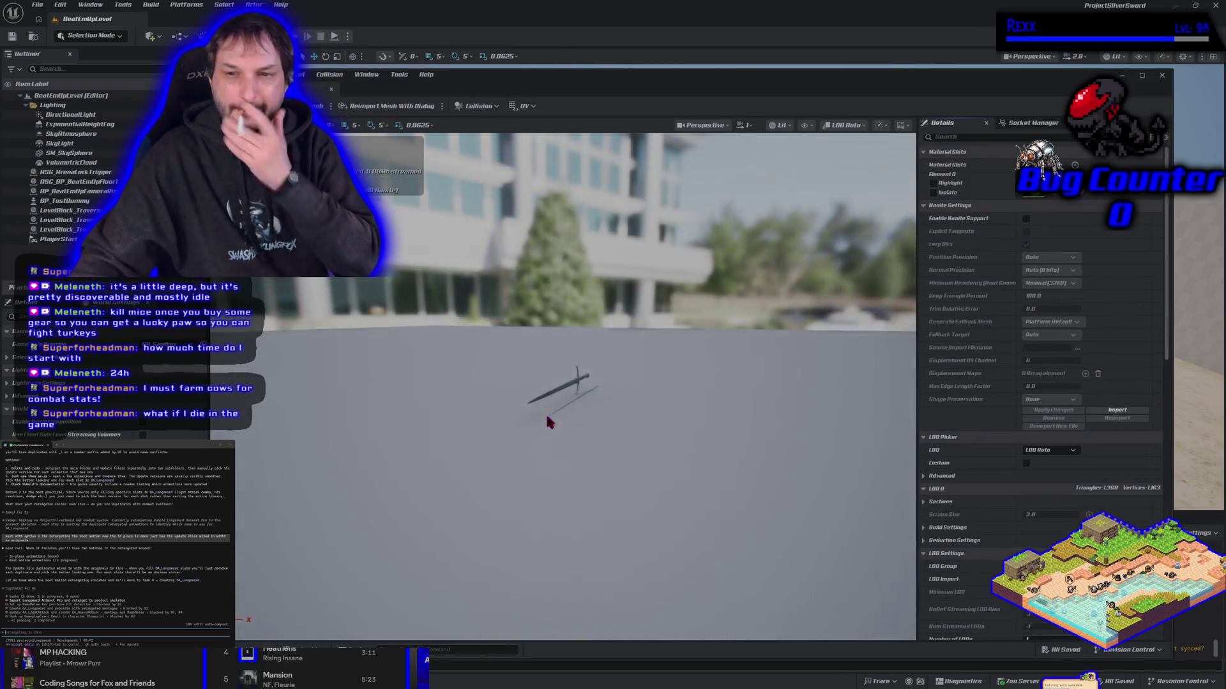
pyautogui.scroll(5, 546, 413)
pyautogui.moveTo(597, 451); pyautogui.dragTo(566, 457)
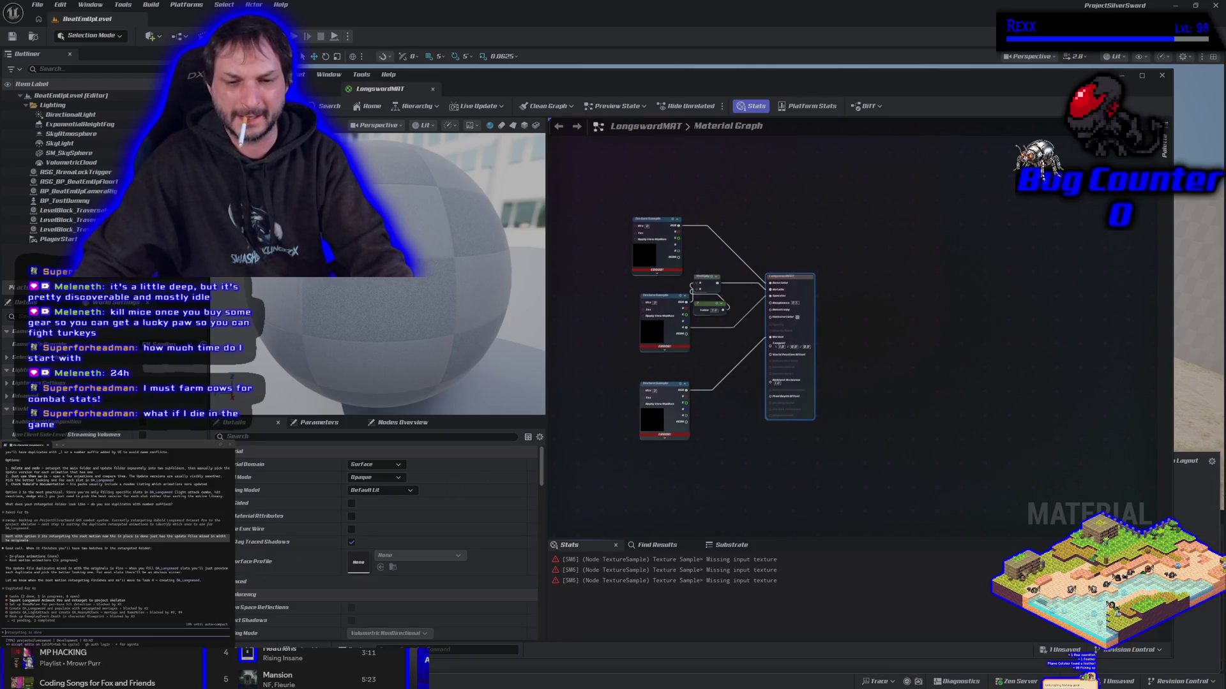
# - Drag the three DaggerSword textures from Longsword/Textures into the LongswordMAT graph
pyautogui.hotkey('ctrl', 'space')
pyautogui.hotkey('alt', 'Left')
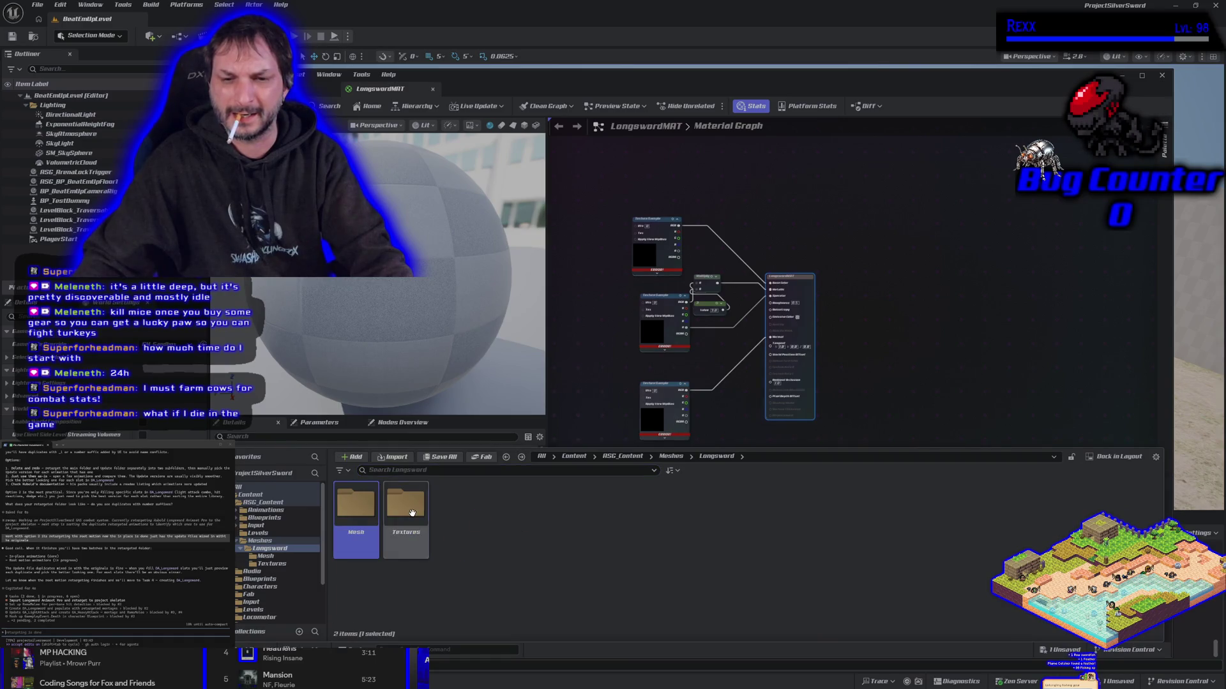
pyautogui.doubleClick(412, 512)
pyautogui.click(355, 523)
pyautogui.keyDown('ctrl'); pyautogui.click(456, 511); pyautogui.keyUp('ctrl')
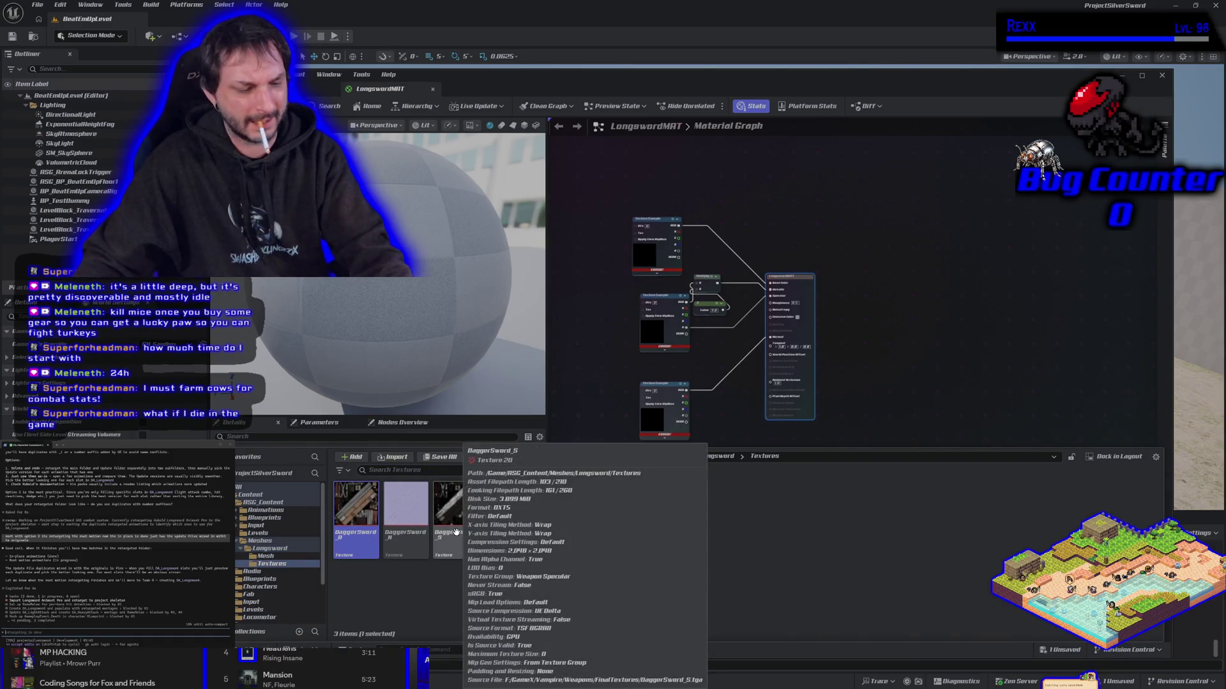
pyautogui.keyDown('ctrl'); pyautogui.click(406, 510); pyautogui.keyUp('ctrl')
pyautogui.moveTo(605, 370)
pyautogui.mouseDown()
pyautogui.moveTo(583, 247)
pyautogui.moveTo(566, 243)
pyautogui.moveTo(600, 202)
pyautogui.moveTo(593, 149)
pyautogui.mouseUp()
pyautogui.scroll(3, 583, 277)
# - Wire the sword color texture's RGB to Base Color and the normal texture to Normal
pyautogui.moveTo(623, 245); pyautogui.dragTo(604, 433)
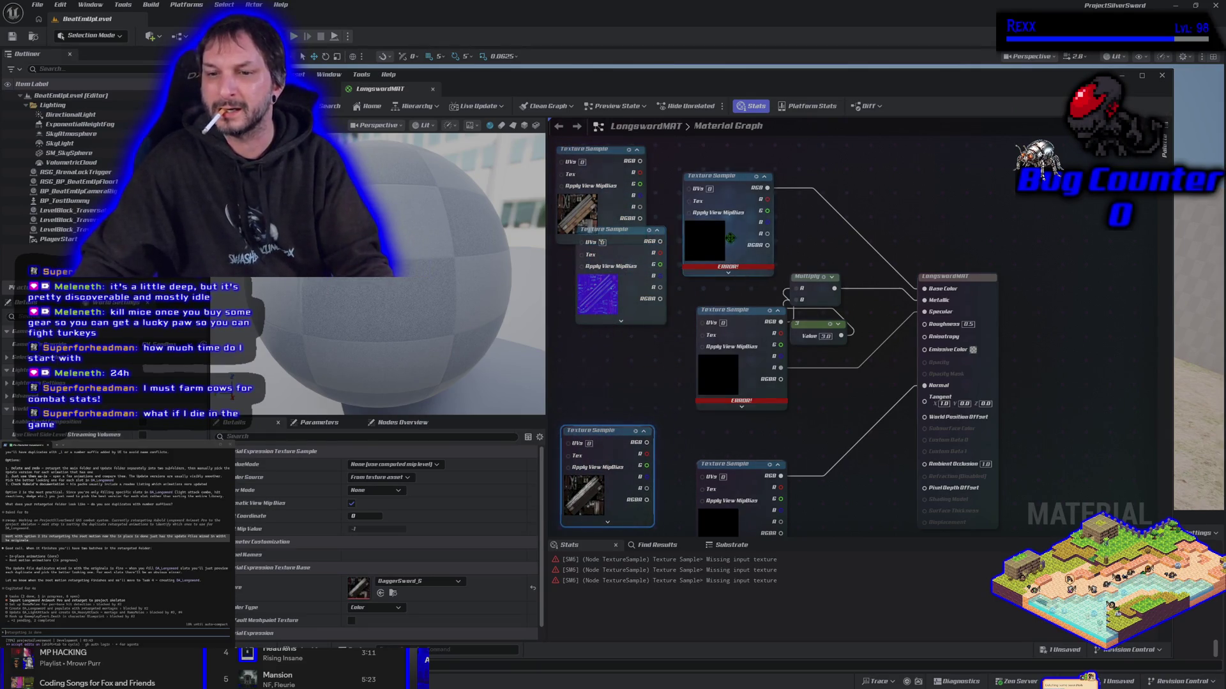
pyautogui.moveTo(768, 187); pyautogui.dragTo(769, 189)
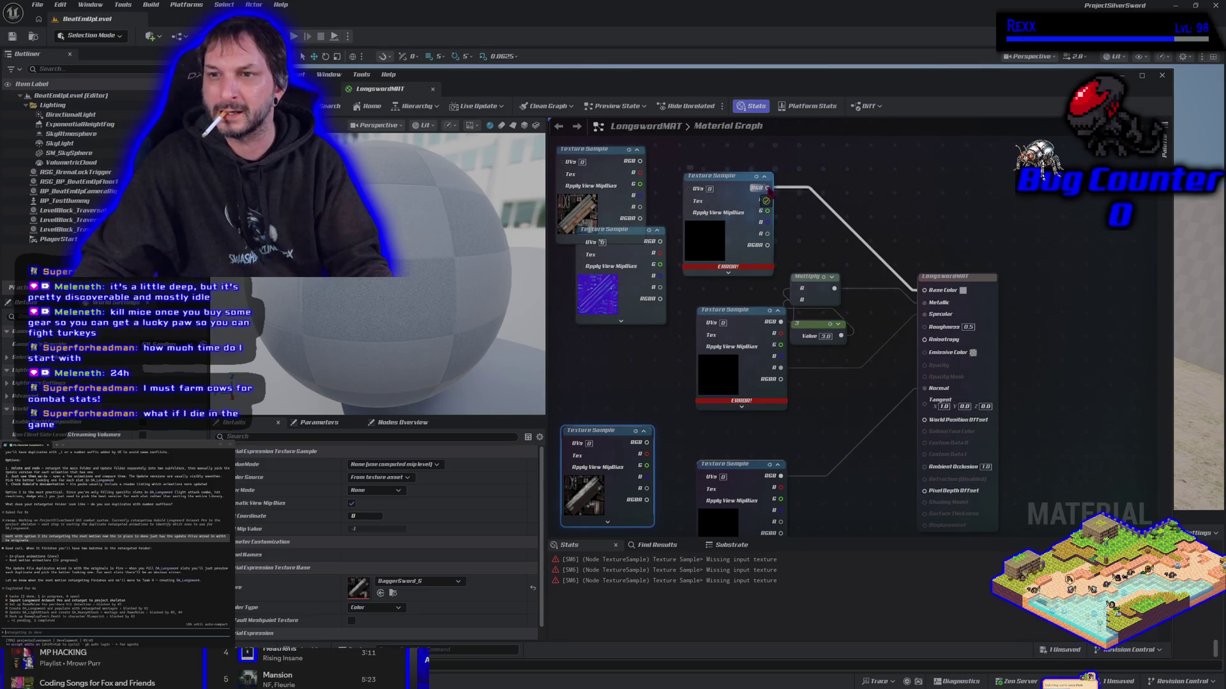
pyautogui.moveTo(640, 165); pyautogui.dragTo(639, 161)
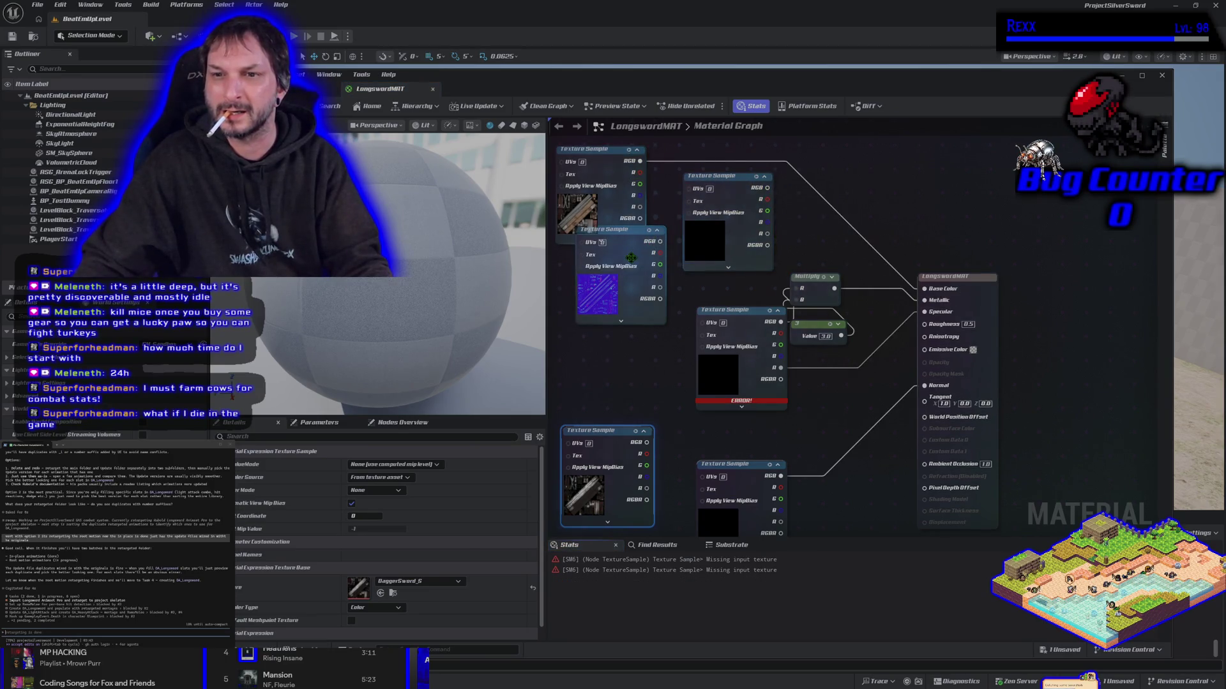
pyautogui.moveTo(632, 254); pyautogui.dragTo(611, 321)
pyautogui.moveTo(732, 371)
pyautogui.mouseDown()
pyautogui.moveTo(745, 320)
pyautogui.moveTo(723, 365)
pyautogui.mouseUp()
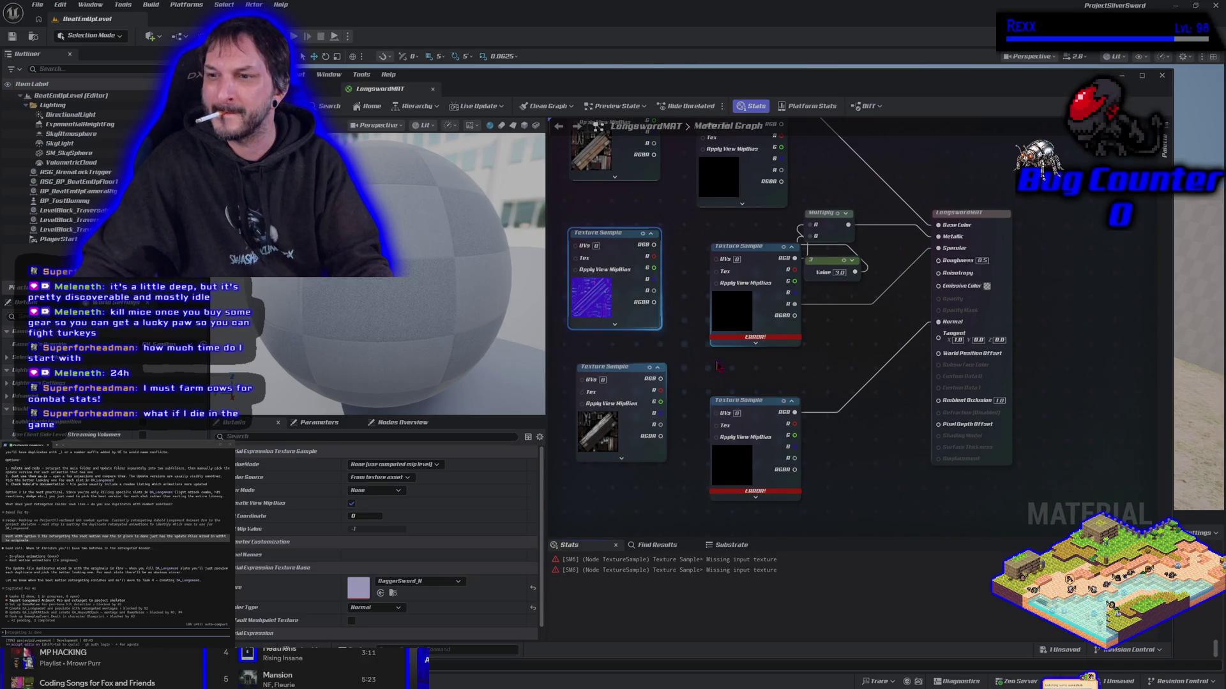
pyautogui.moveTo(794, 411)
pyautogui.mouseDown()
pyautogui.moveTo(680, 259)
pyautogui.moveTo(622, 243)
pyautogui.moveTo(859, 395)
pyautogui.moveTo(843, 391)
pyautogui.moveTo(843, 404)
pyautogui.mouseUp()
pyautogui.click(752, 401)
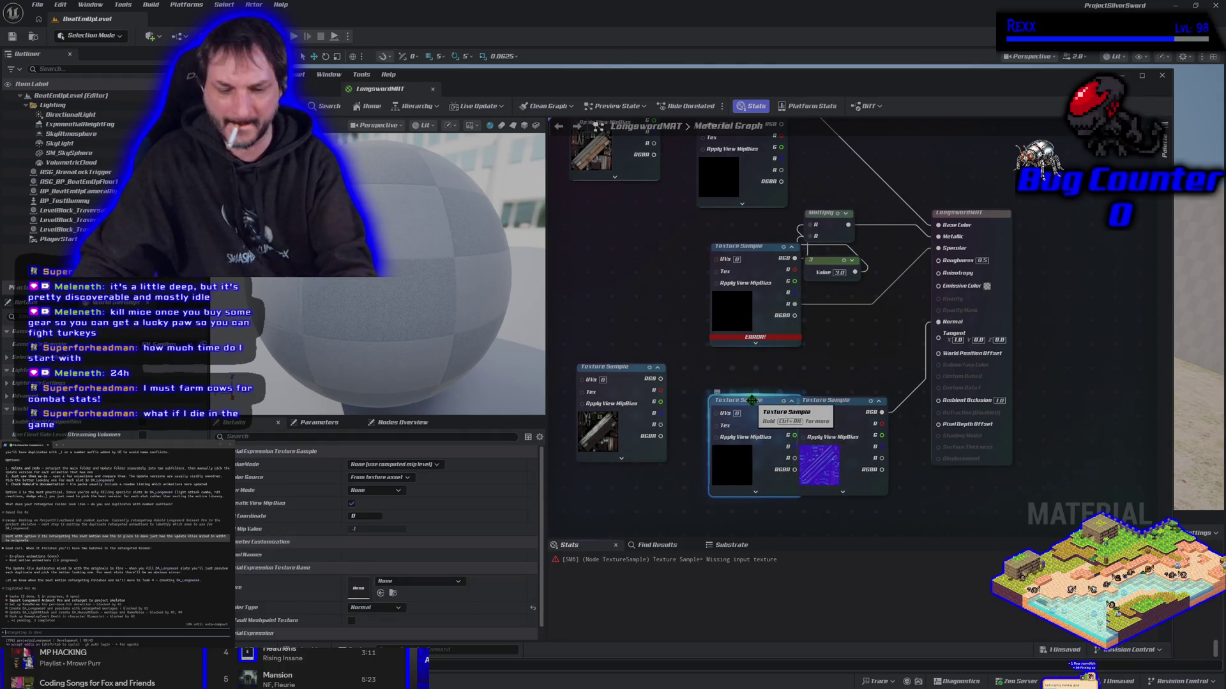